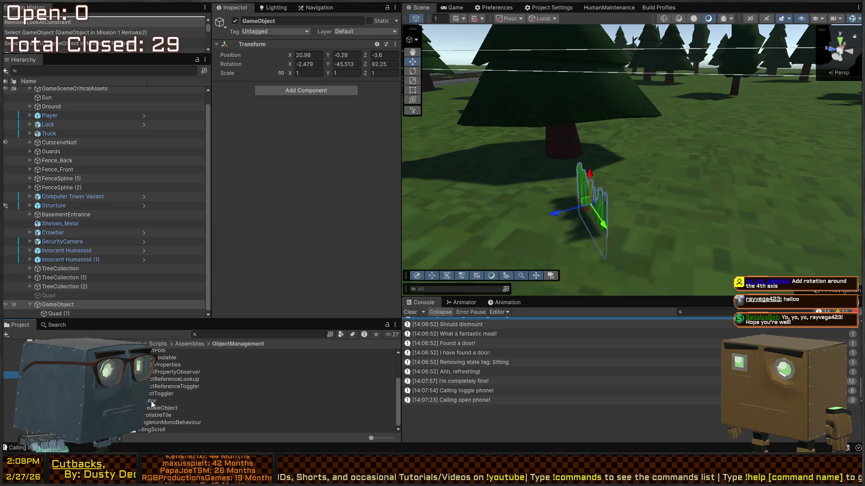
Name the new script CameraLookWithoutX
click(250, 416)
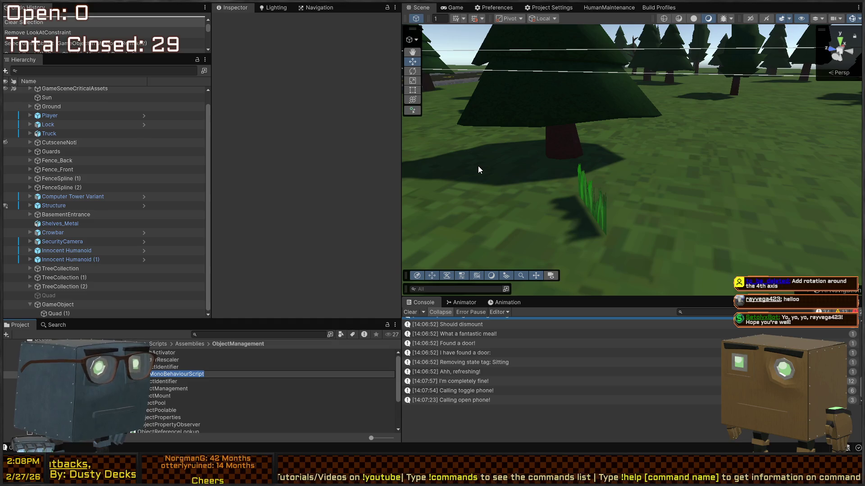
text(era)
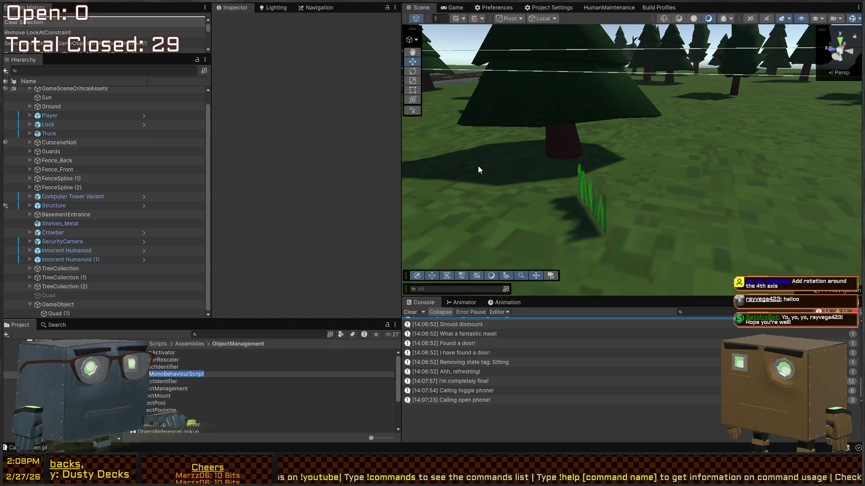
text(LookWithout)
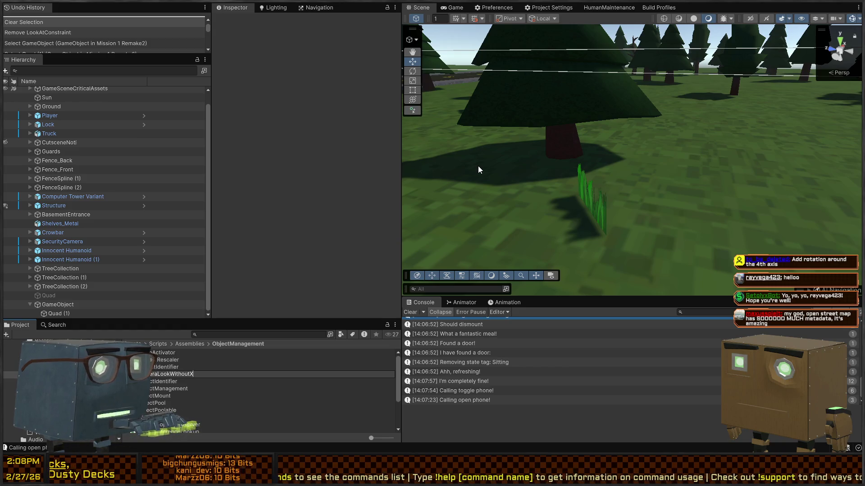
text(X)
key(Return)
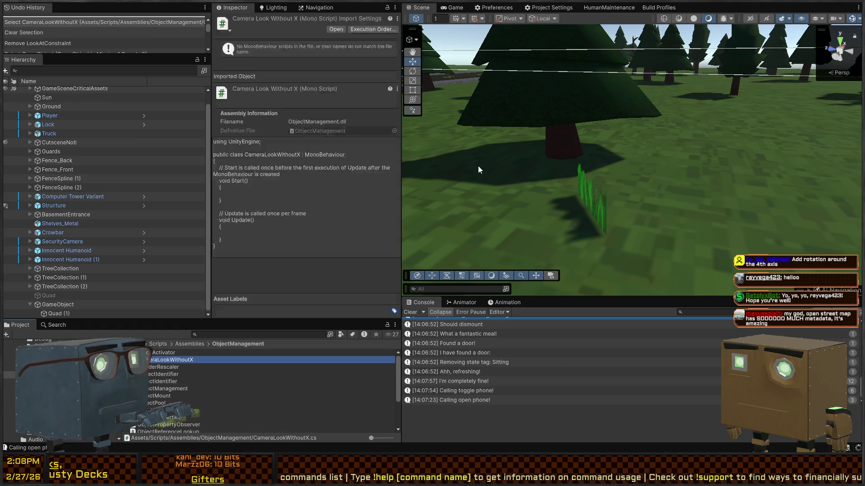
Start renaming the script again, replacing its name with 'ConstrainedCa'
click(193, 360)
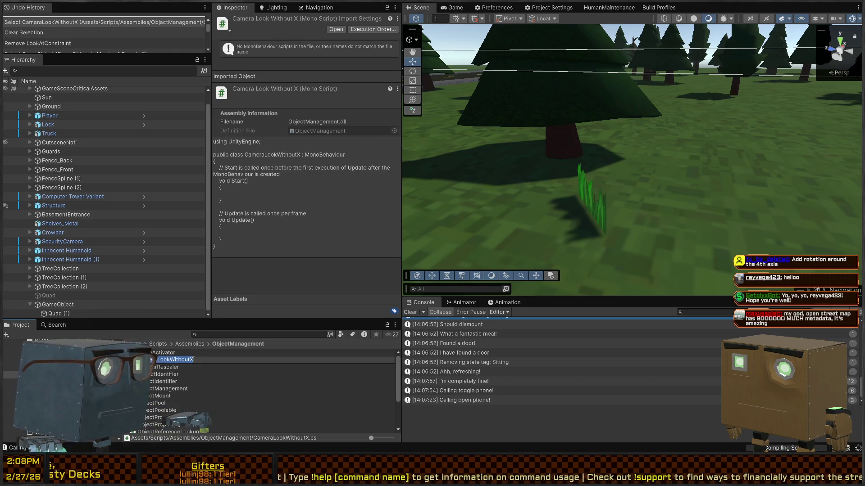
key(BackSpace)
text(ConstrainedCa)
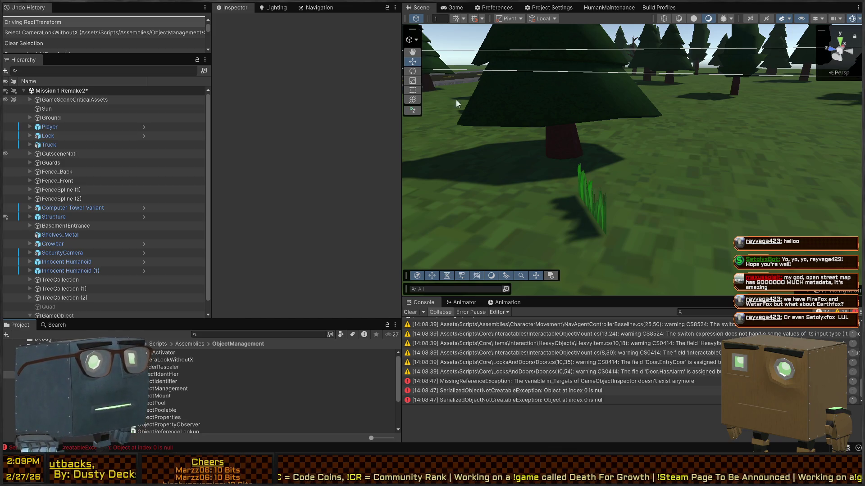
Fly the Scene view to the grass, select Grass_B (2), and open CameraLookWithoutX in Visual Studio
drag(509, 124, 487, 141)
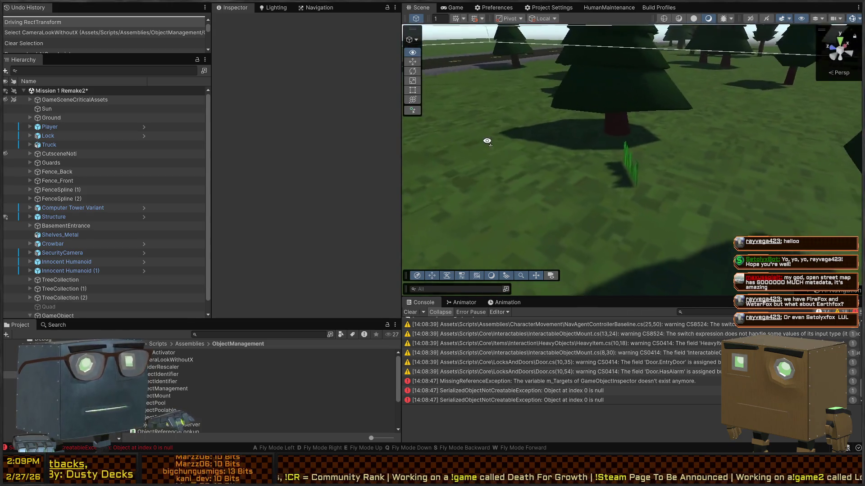
key(w)
click(637, 196)
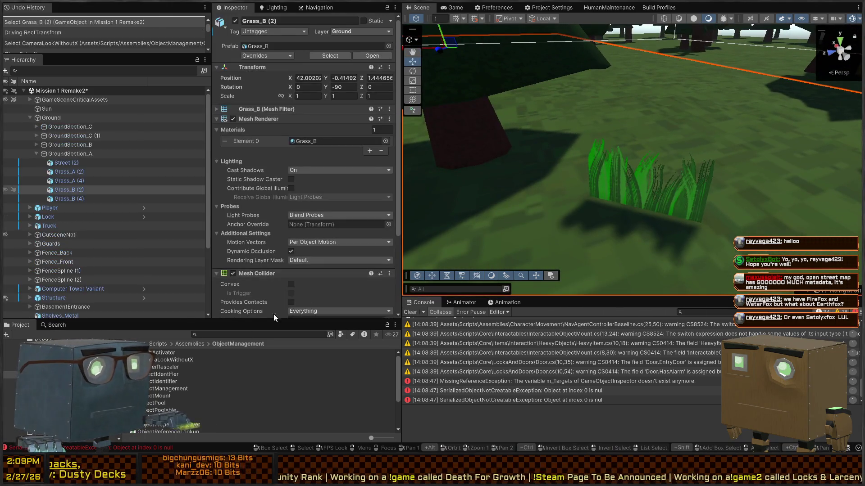
click(174, 358)
double_click(173, 359)
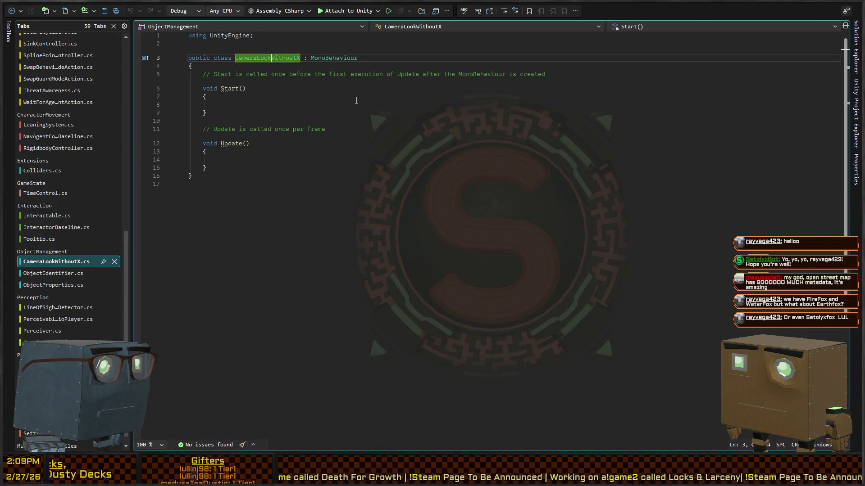
Rename the class to ConstrainedObjectTargeting everywhere with Ctrl+R
key(ctrl+r)
key(ctrl+r)
text(ConstrainedObjectTargeting)
key(Return)
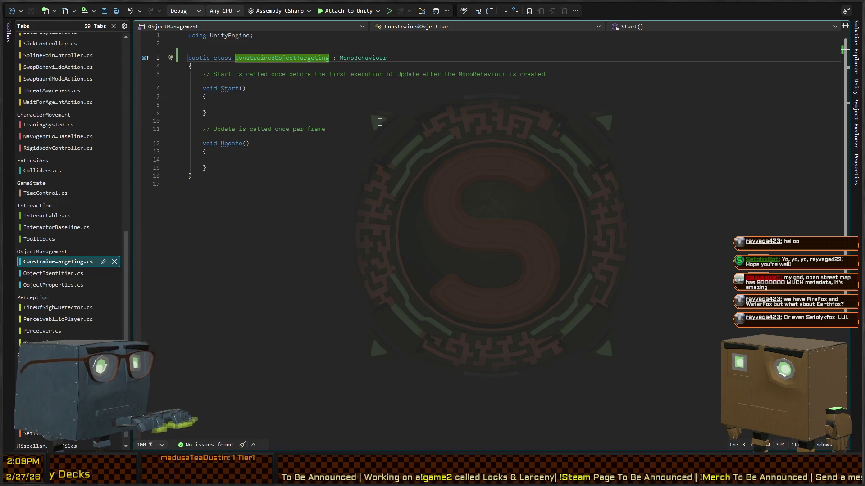
Delete the default Start and Update method stubs
key(Down)
key(Down)
key(Home)
key(shift+Down)
key(shift+Down)
key(shift+Down)
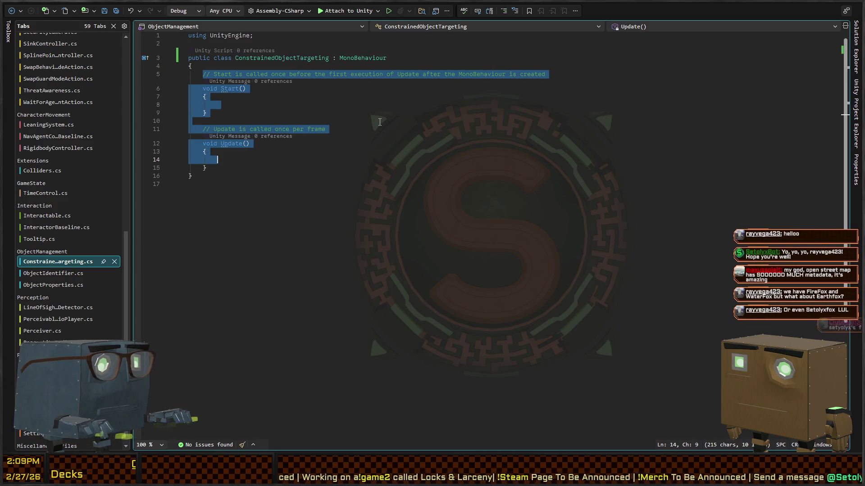
key(BackSpace)
Declare public bool ControlX, ControlY and ControlZ, each defaulting to true
text(bpucli)
key(ctrl+BackSpace)
text(public bool Co)
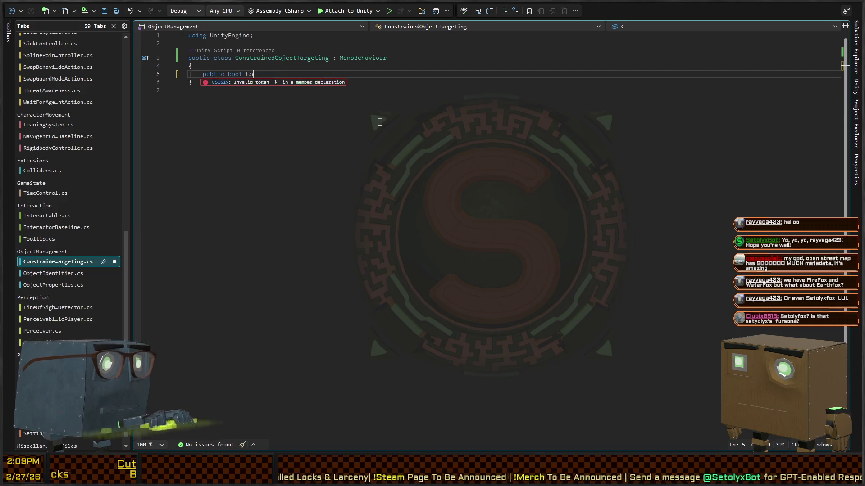
text(ntrolX,Con)
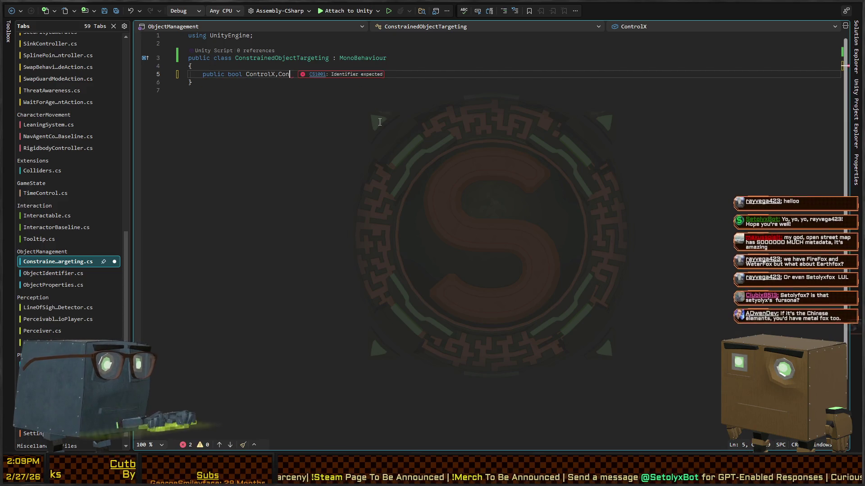
text(trolY,Control)
text(Z=)
key(Tab)
key(ctrl+Left)
key(ctrl+Left)
key(ctrl+Left)
text(=true)
key(ctrl+Left)
key(ctrl+Left)
key(ctrl+Left)
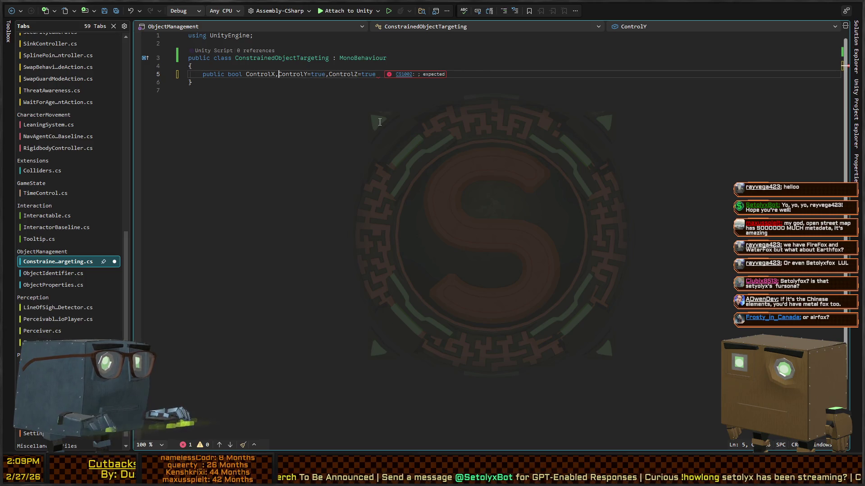
key(ctrl+Left)
text(=true)
key(End)
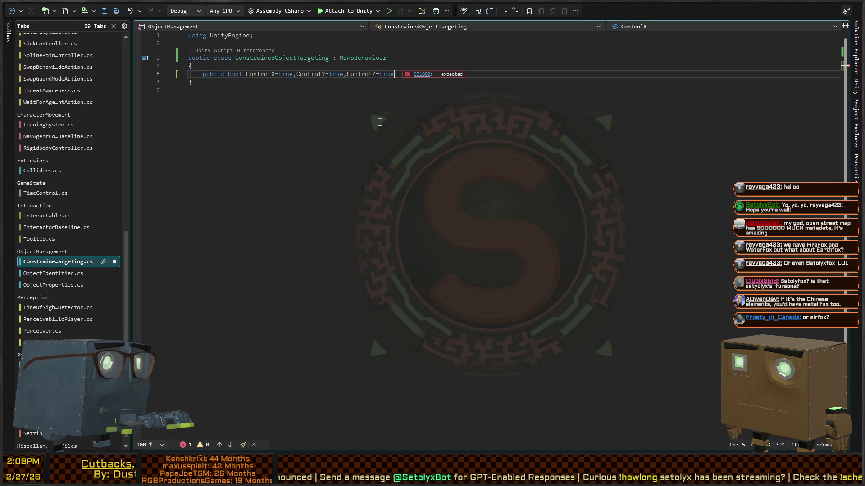
text(;)
key(Return)
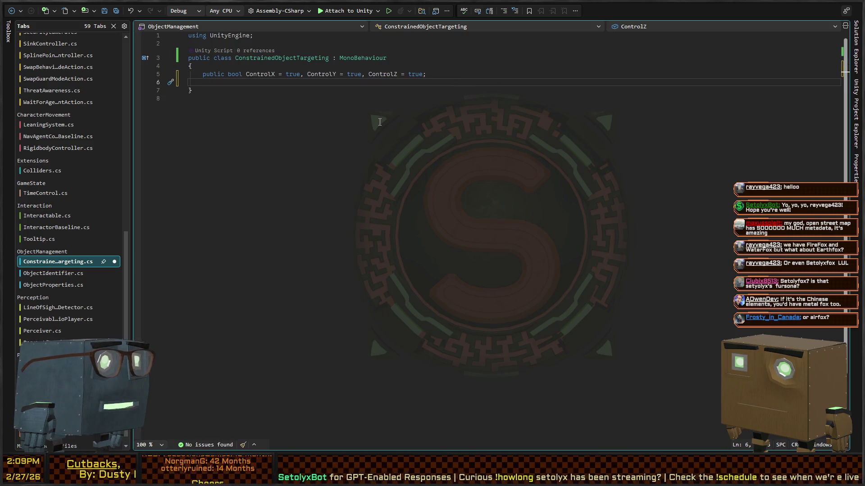
key(Return)
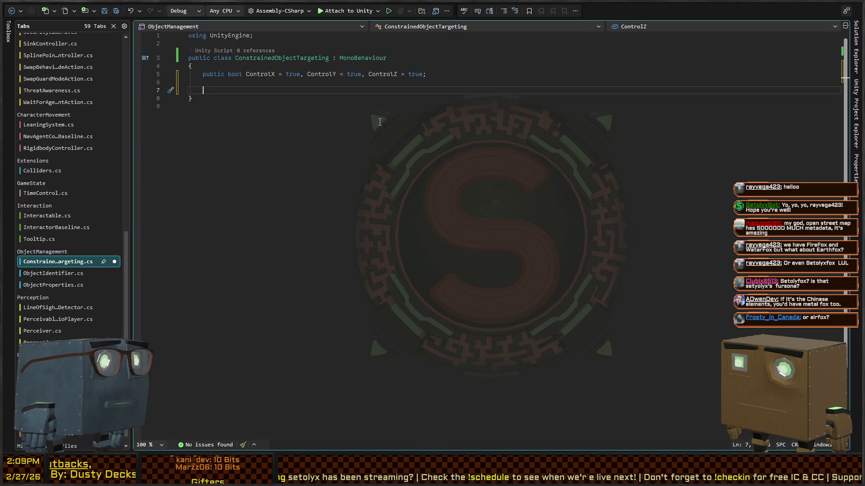
Add a public Tick() method that returns when ControlX, ControlY and ControlZ are all false
text(public )
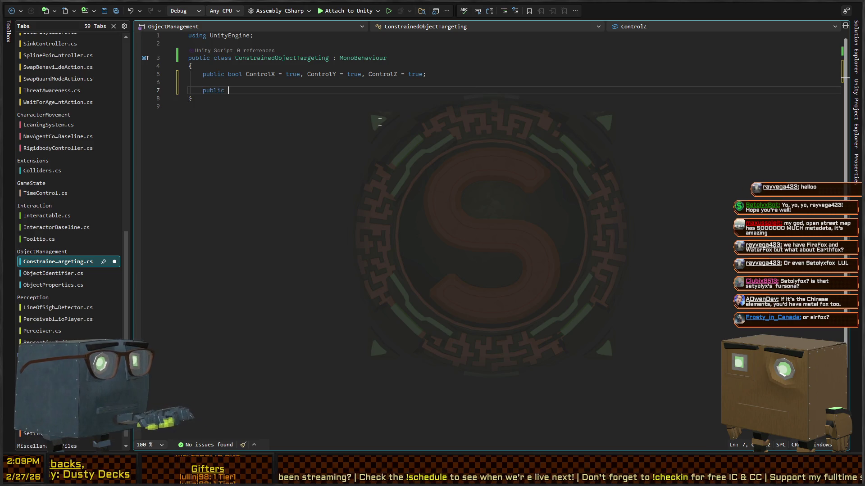
text(void)
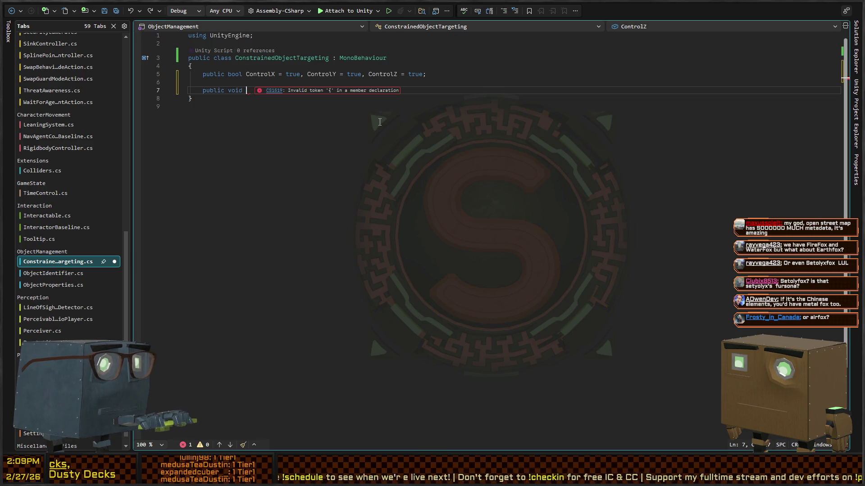
text({Tick() {)
key(Return)
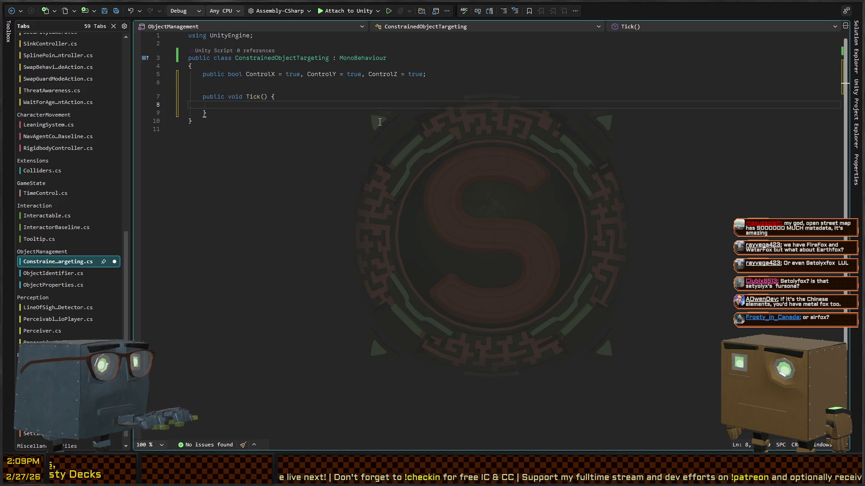
text(if(!ControlX&&!ControlY)
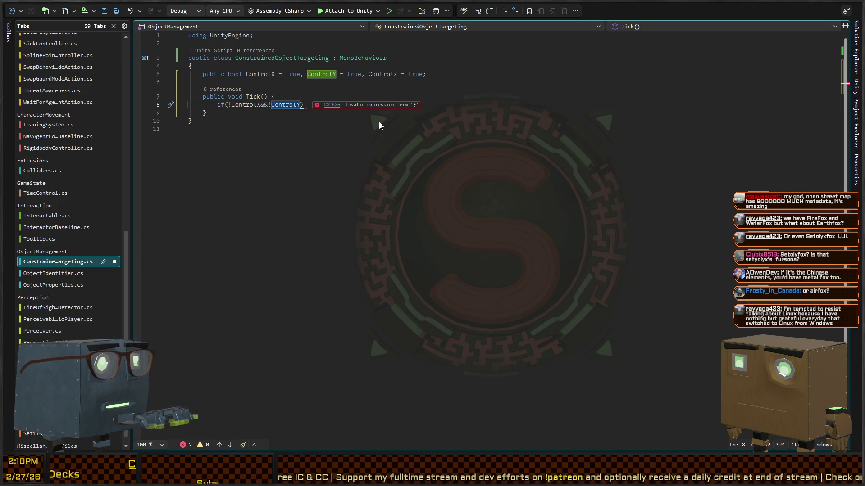
key(BackSpace)
key(BackSpace)
key(BackSpace)
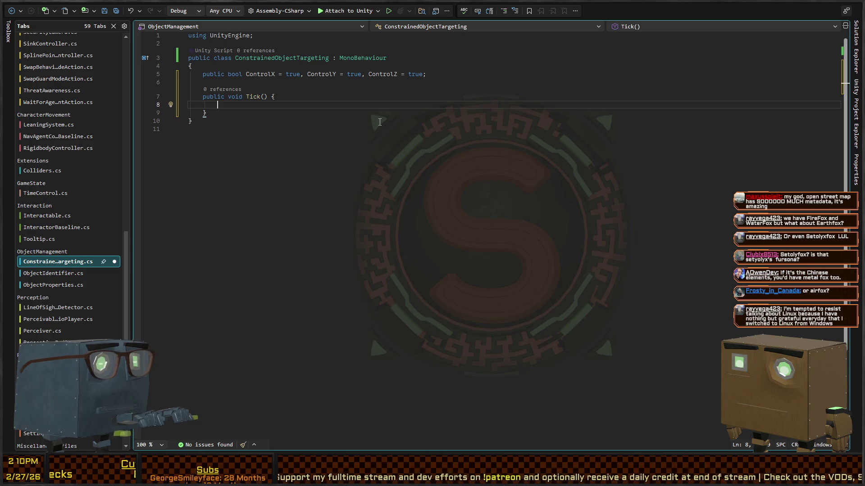
key(ctrl+z)
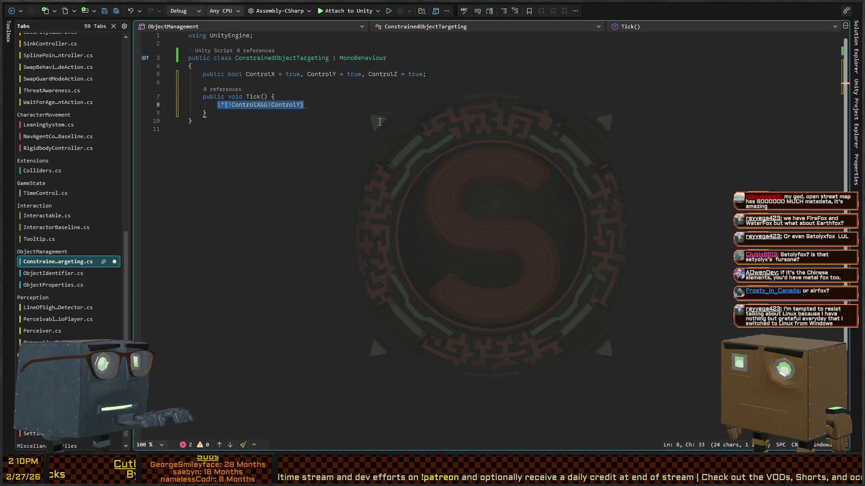
key(Right)
key(Left)
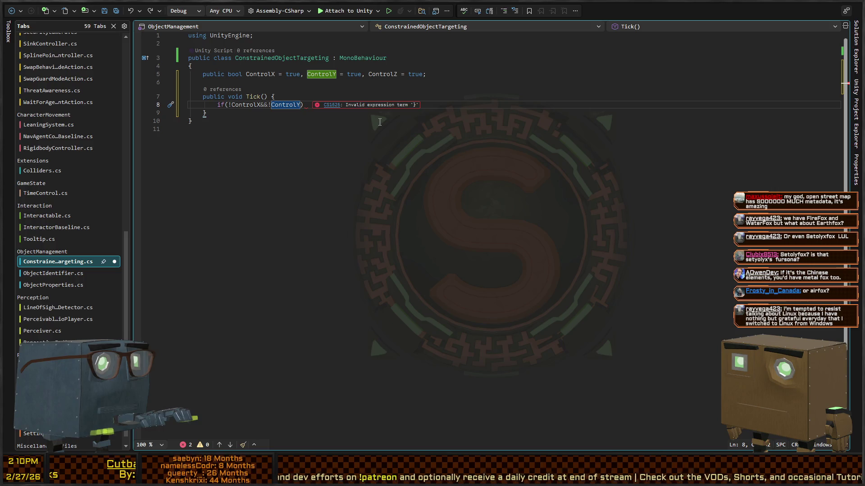
text(&&!Control)
text(Z) return;)
key(Return)
Add an 'if(!enabled) return;' guard above the ControlX check in Tick
key(alt+Up)
text(if(!Enable)
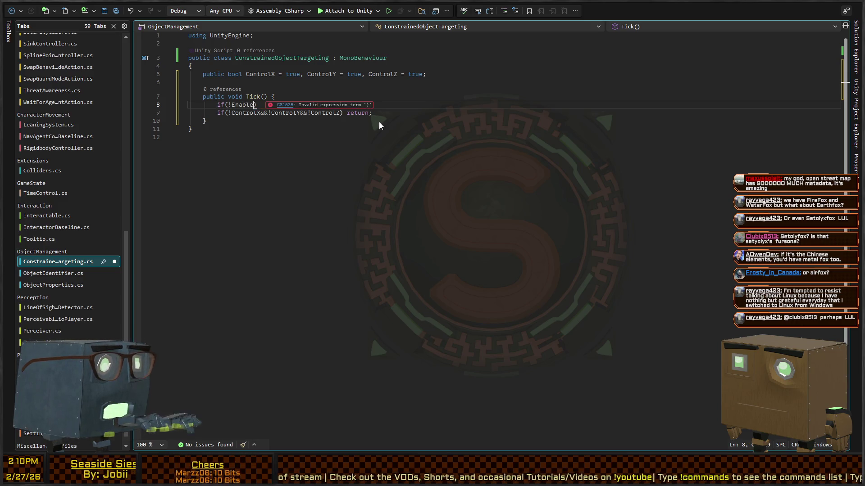
key(BackSpace)
key(BackSpace)
key(BackSpace)
text(enabled)
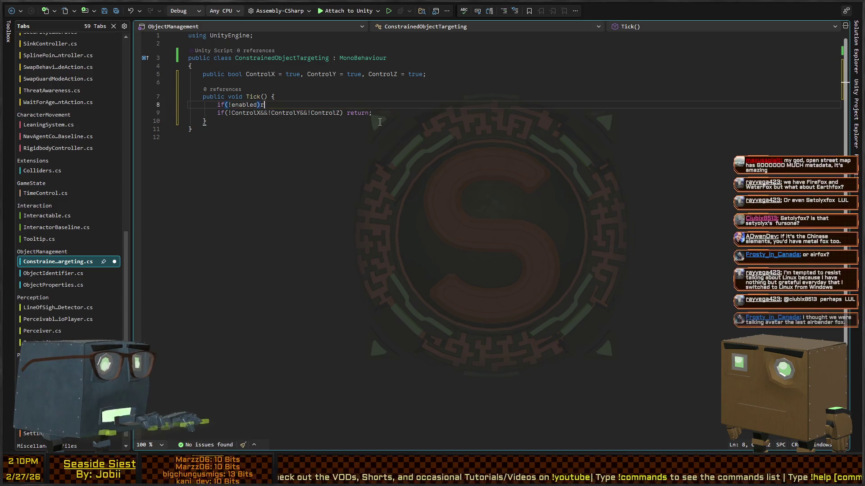
key(End)
text(return;)
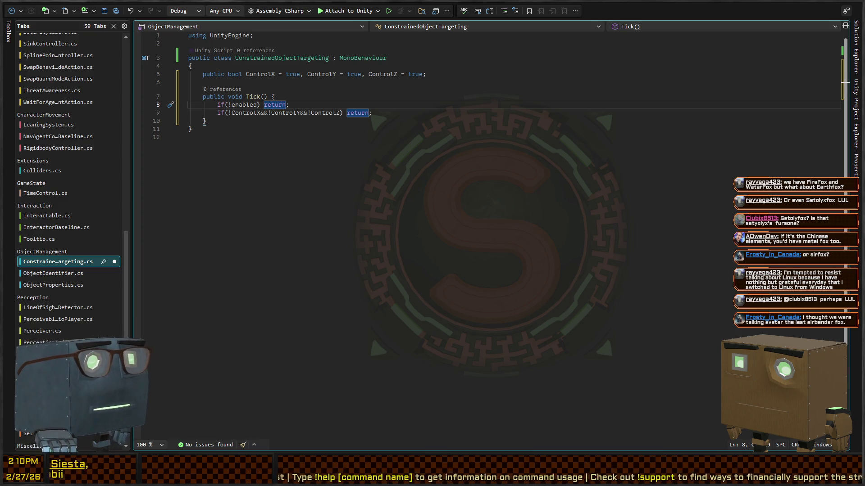
click(447, 114)
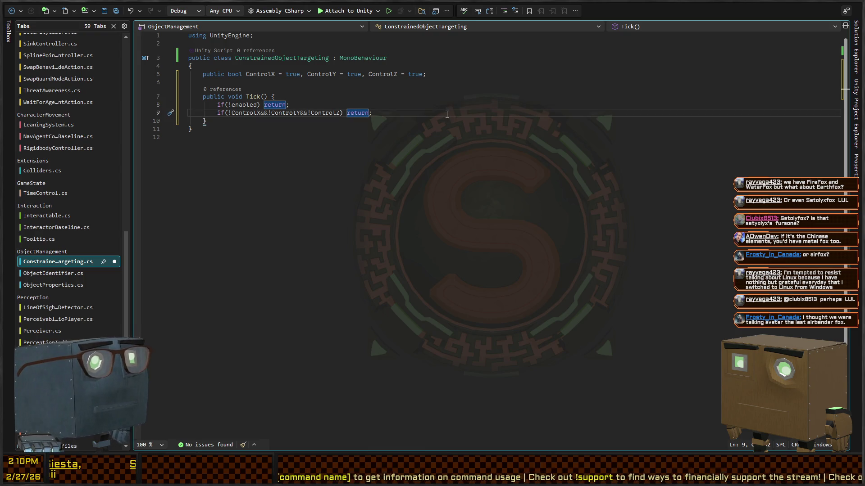
key(Return)
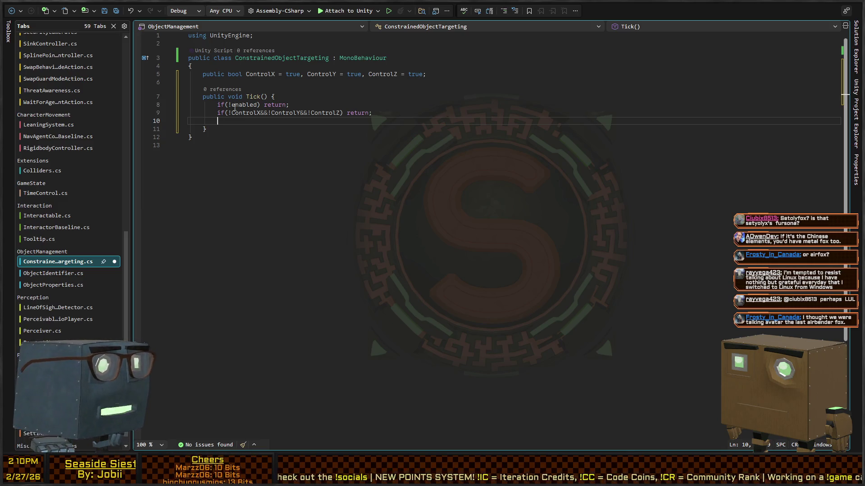
click(411, 126)
click(411, 120)
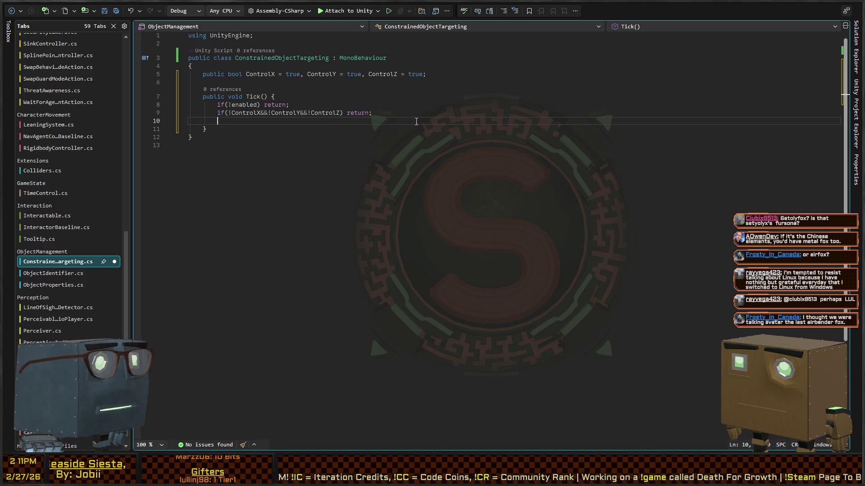
key(shift+Up)
key(shift+End)
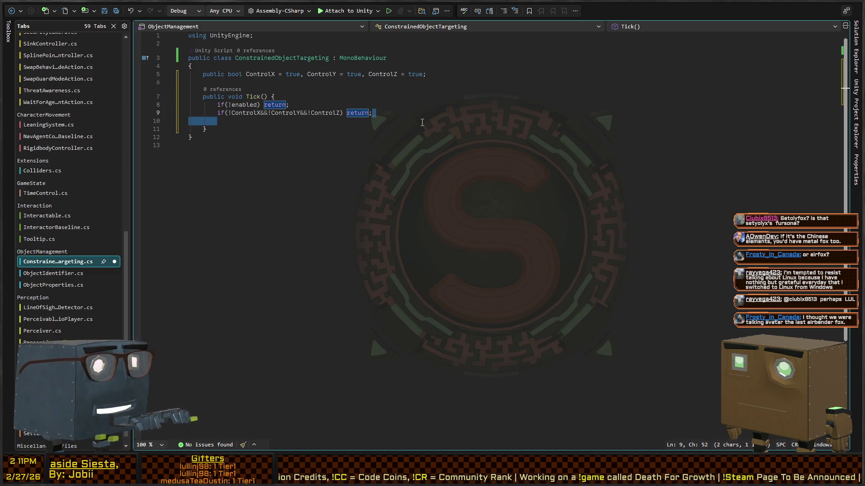
click(422, 122)
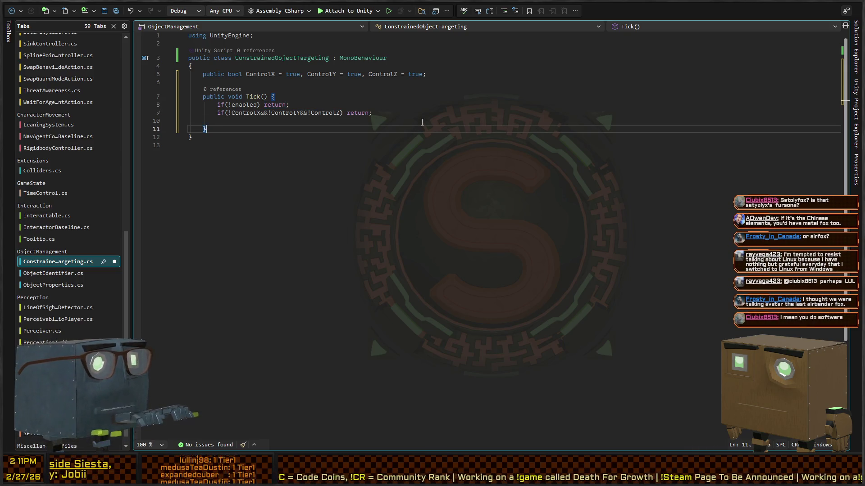
key(Tab)
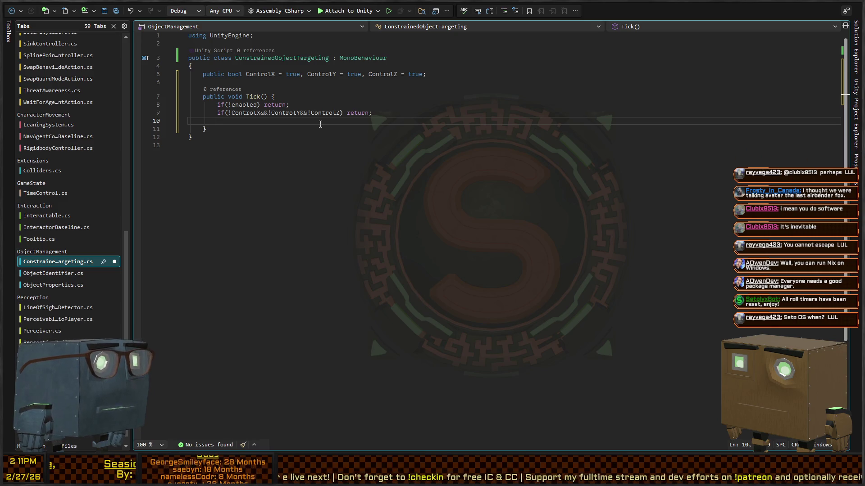
Start a rotDestination LookRotation line, a dirTo variable, and a public Transform Target field
text(var )
text(rotE)
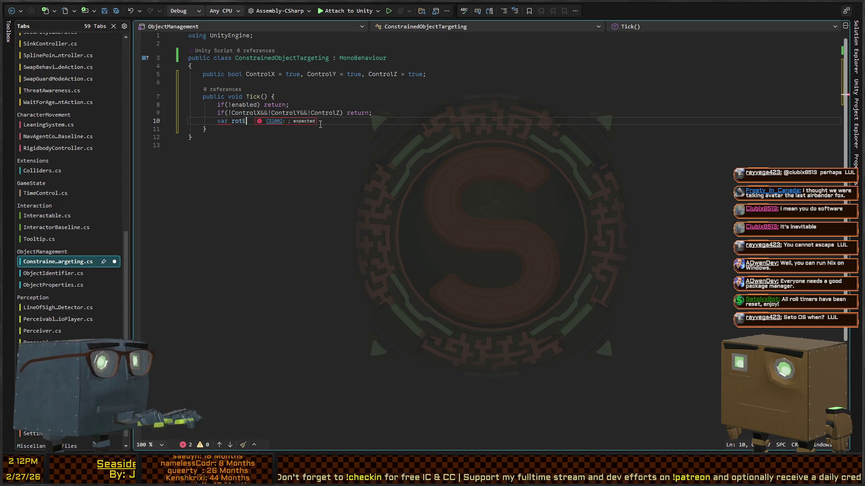
key(BackSpace)
text(Destination = )
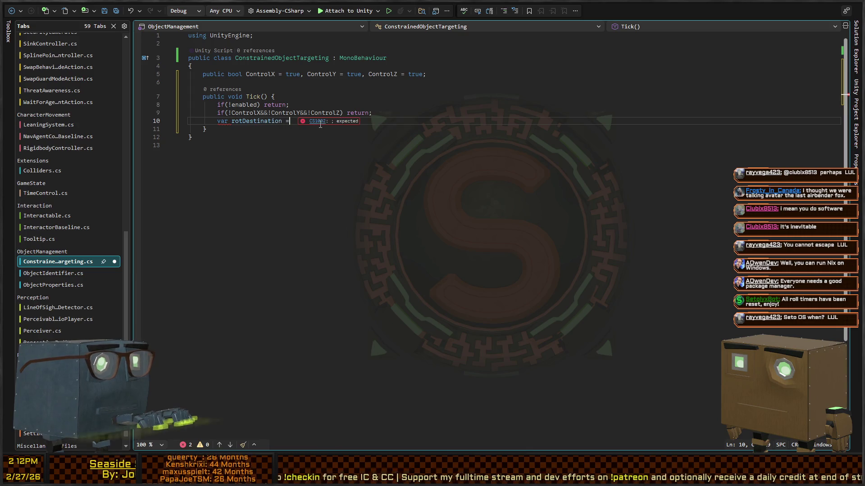
text(Vector3.Loo)
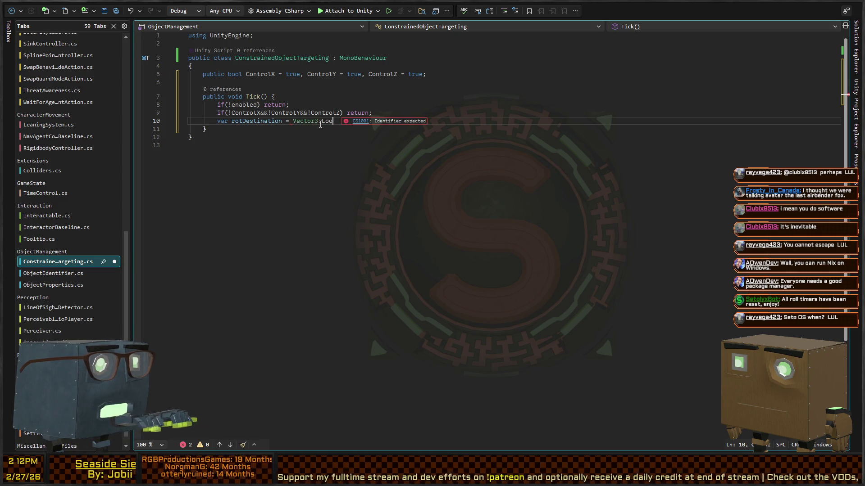
key(BackSpace)
key(BackSpace)
key(BackSpace)
text(Quatern)
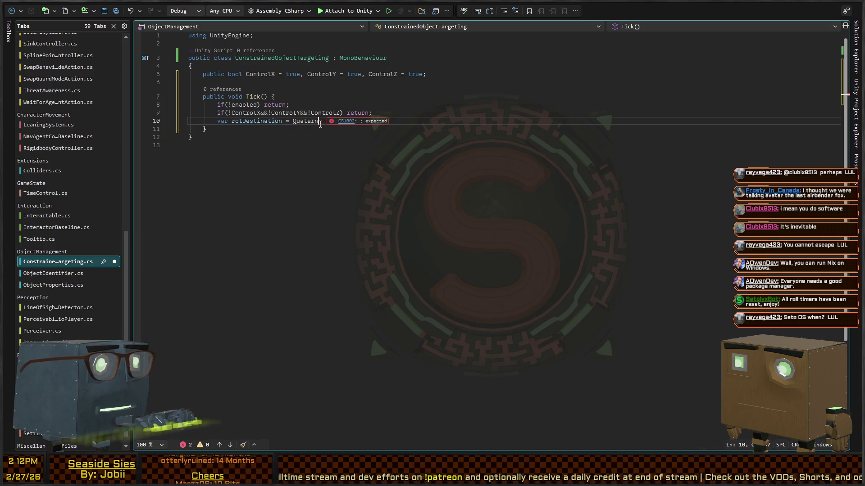
text(ion.LookDi)
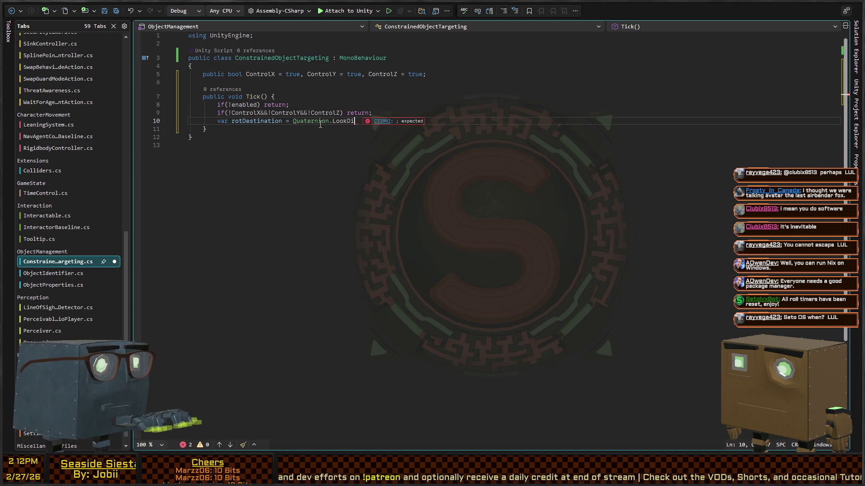
key(BackSpace)
key(BackSpace)
text(Rotation())
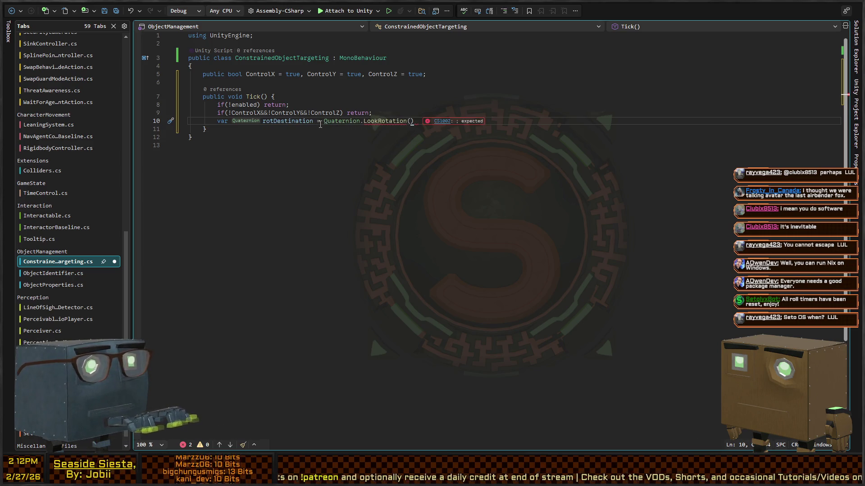
key(ctrl+Return)
text(var dist)
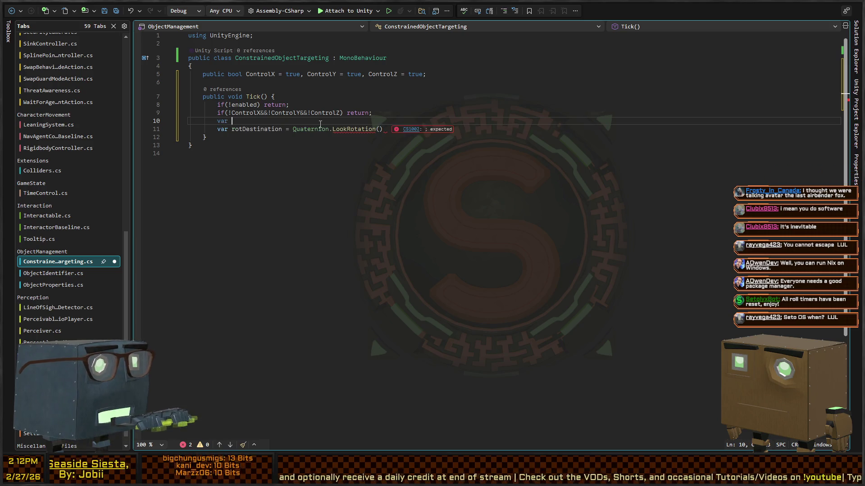
key(BackSpace)
key(BackSpace)
text(rT)
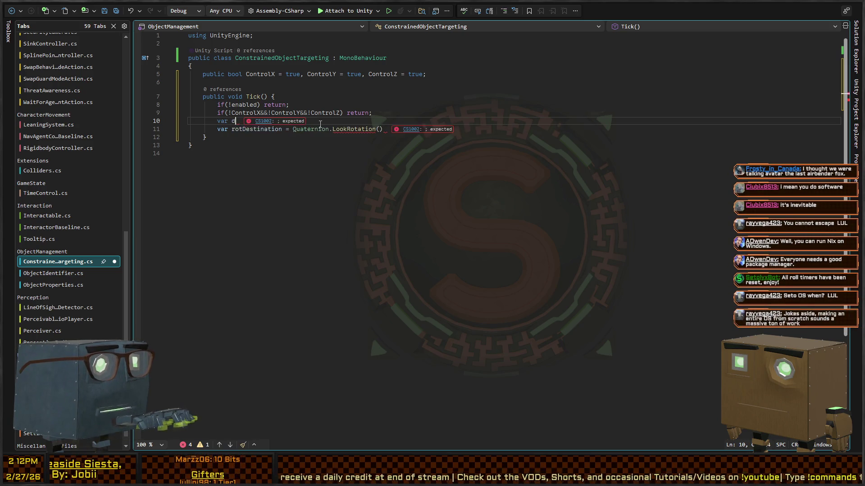
text(o =)
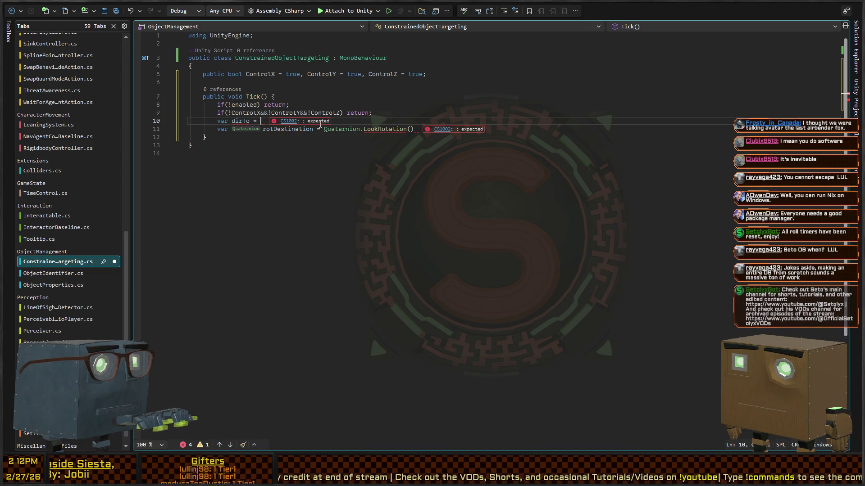
key(Up)
key(Up)
key(Up)
key(Up)
key(Up)
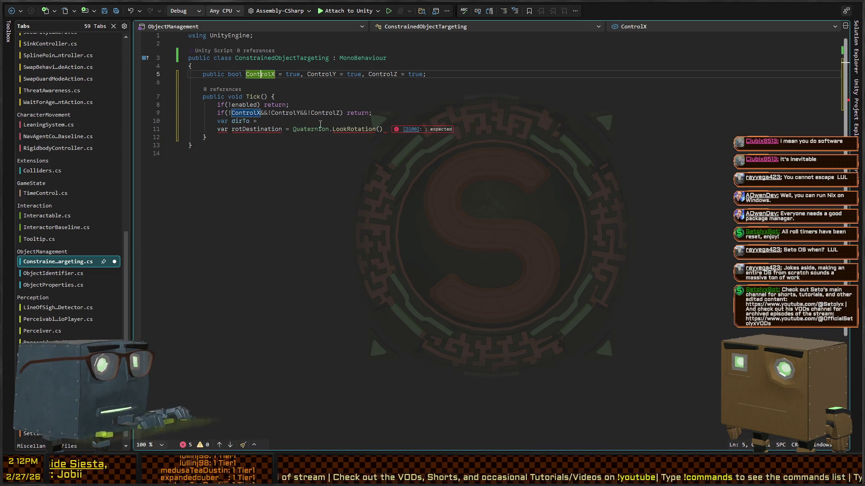
key(ctrl+Return)
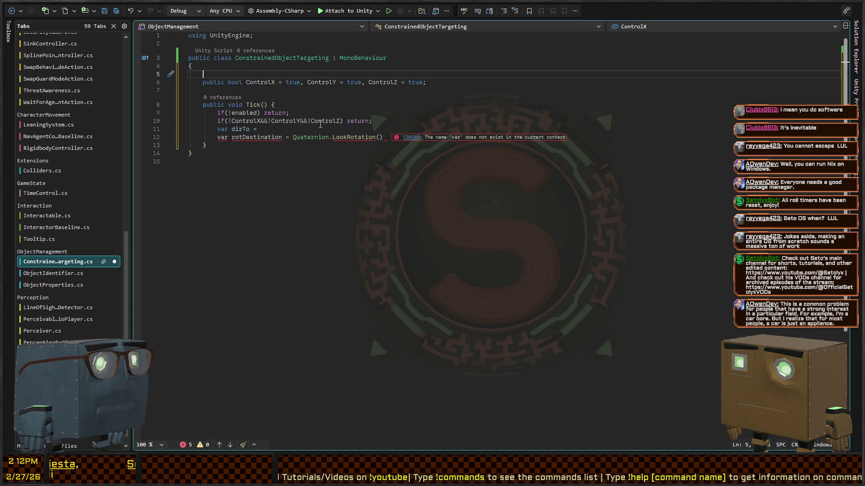
text(publi)
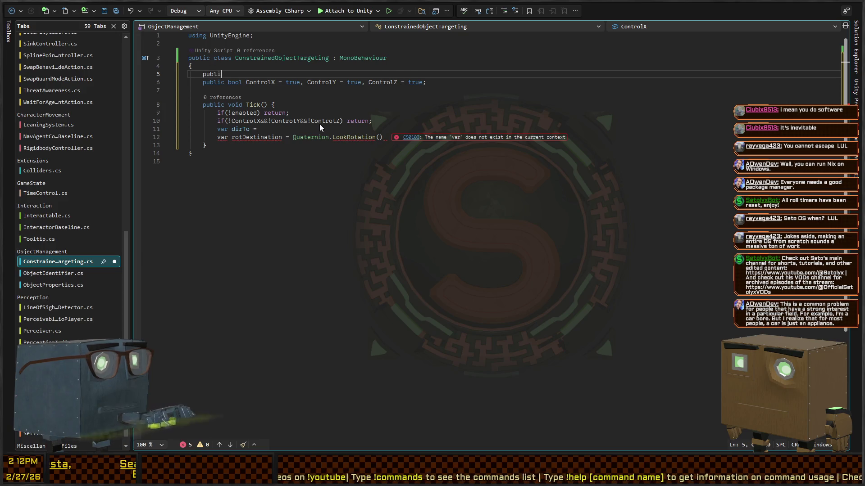
text(c Transform Target;)
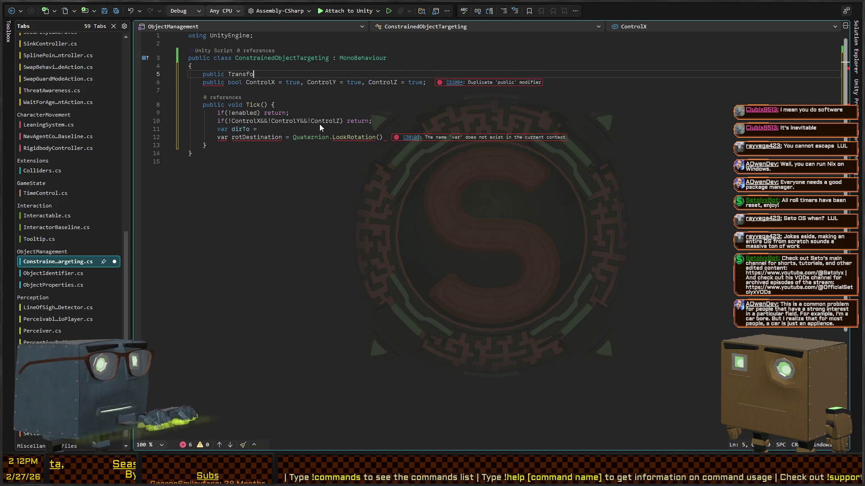
Set dirTo to Target.position minus transform.position, zero its y, and pass dirTo to LookRotation
key(Down)
key(Down)
key(Down)
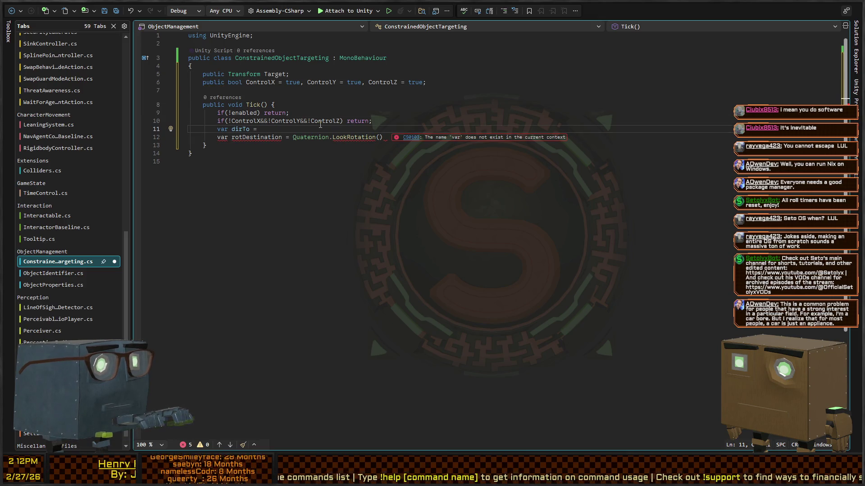
text(transform.p)
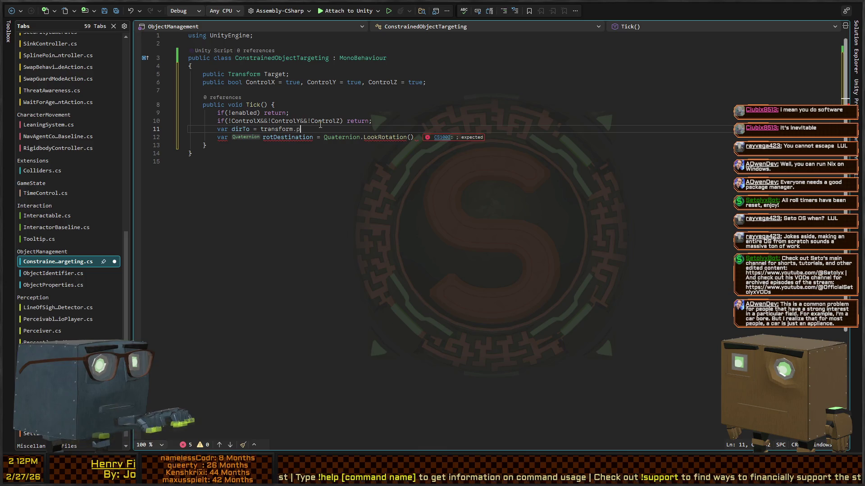
text(osition)
key(ctrl+Left)
key(ctrl+Left)
key(ctrl+Left)
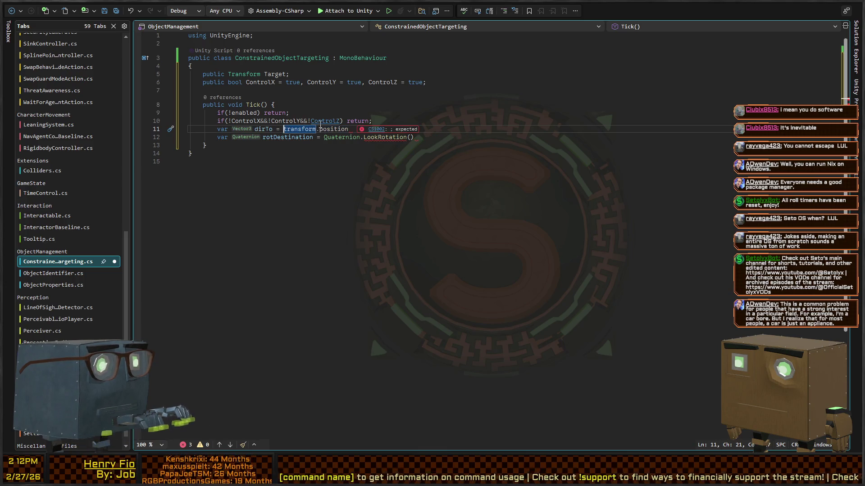
text(Target.)
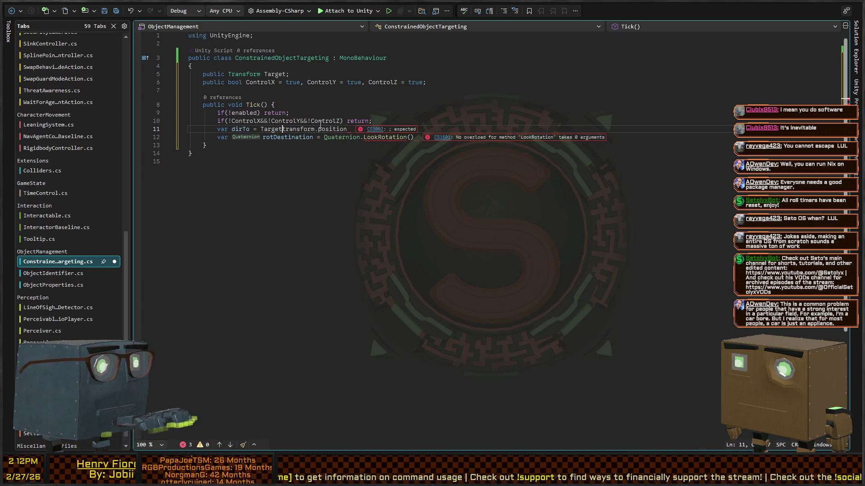
text(position-)
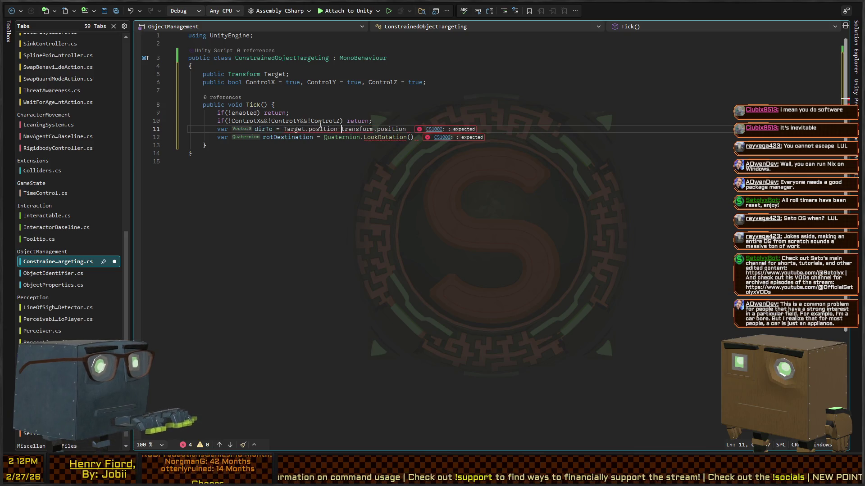
text(;)
key(Return)
text(dir)
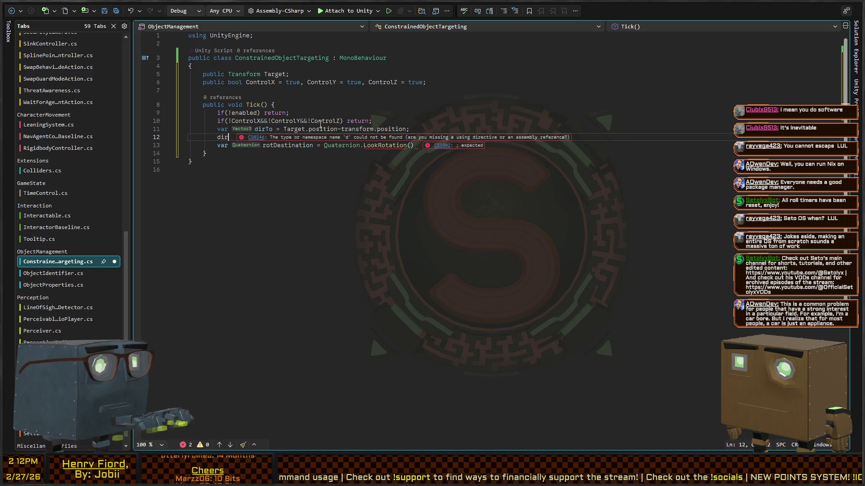
text(t.y=0;)
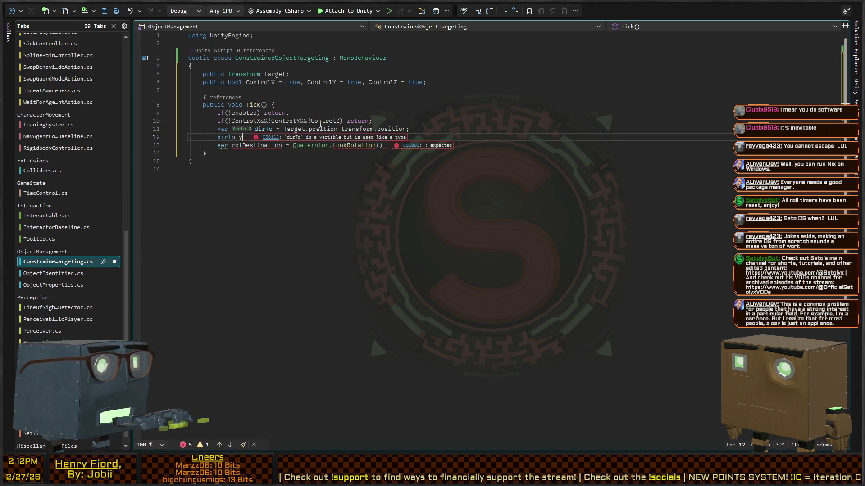
key(ctrl+Right)
key(ctrl+Right)
key(ctrl+Right)
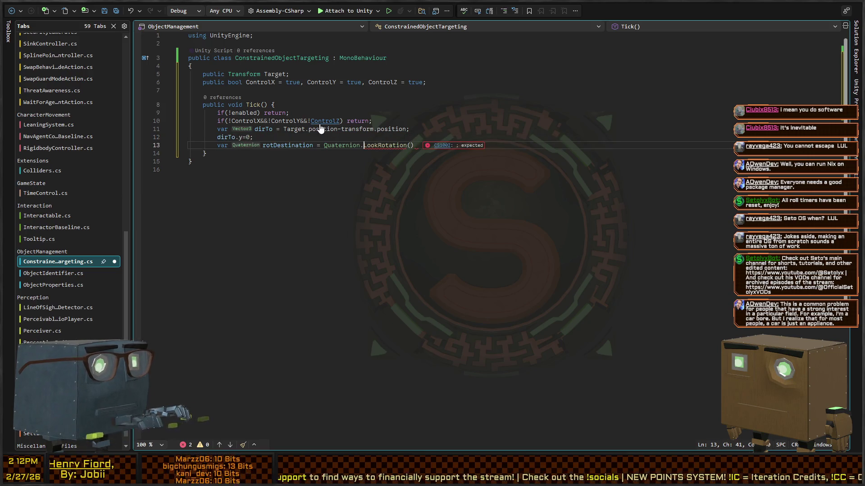
text(dirTo)
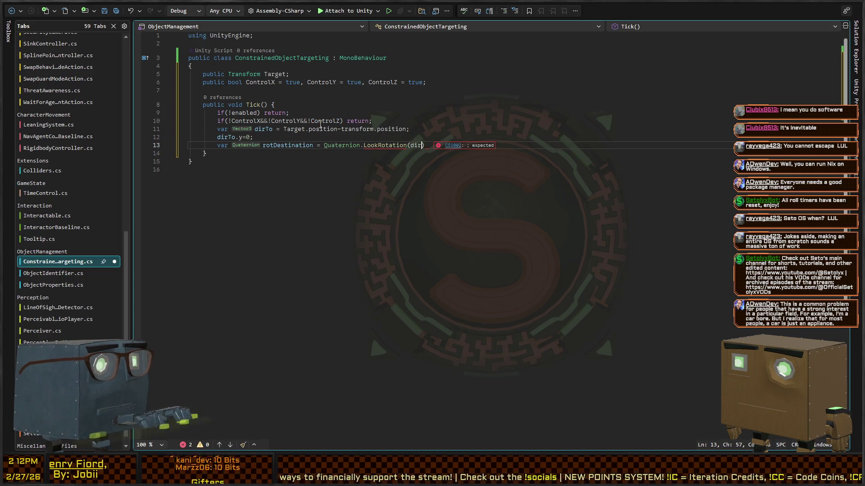
Change the y line to dirTo.y = !ControlY ? 0 : dirTo.y
key(Up)
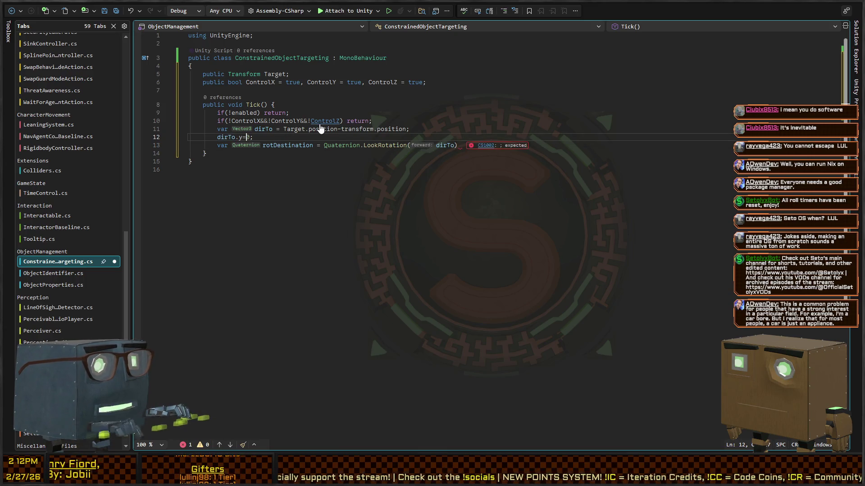
key(ctrl+Left)
key(ctrl+Left)
key(ctrl+Left)
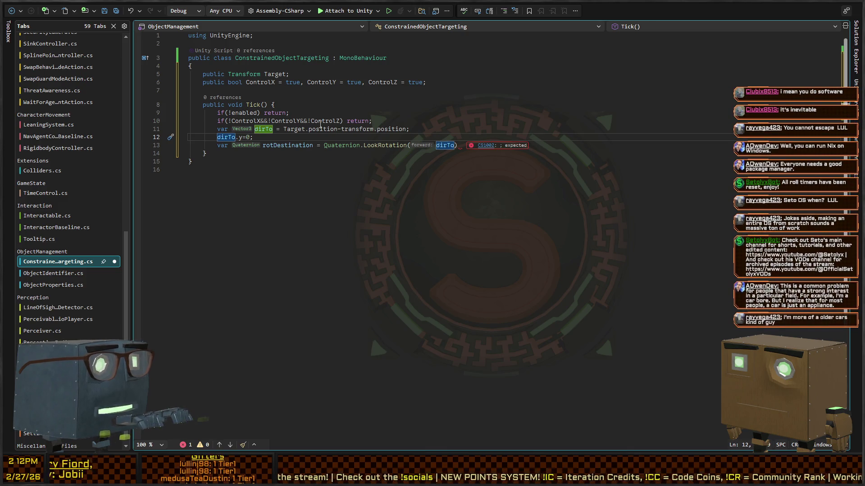
key(ctrl+Right)
key(ctrl+Right)
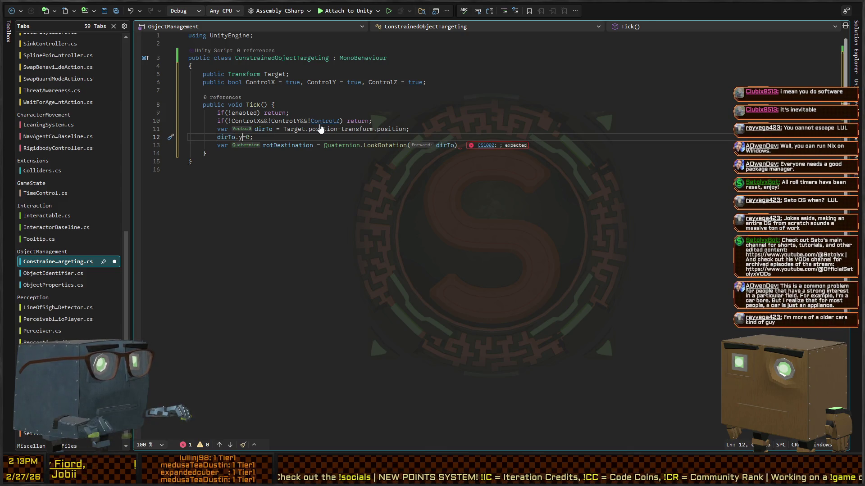
text(ControlY?0)
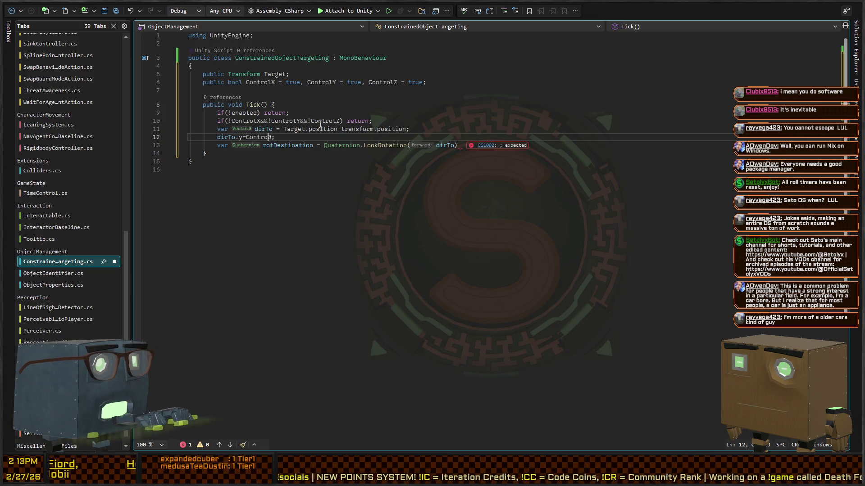
text(:)
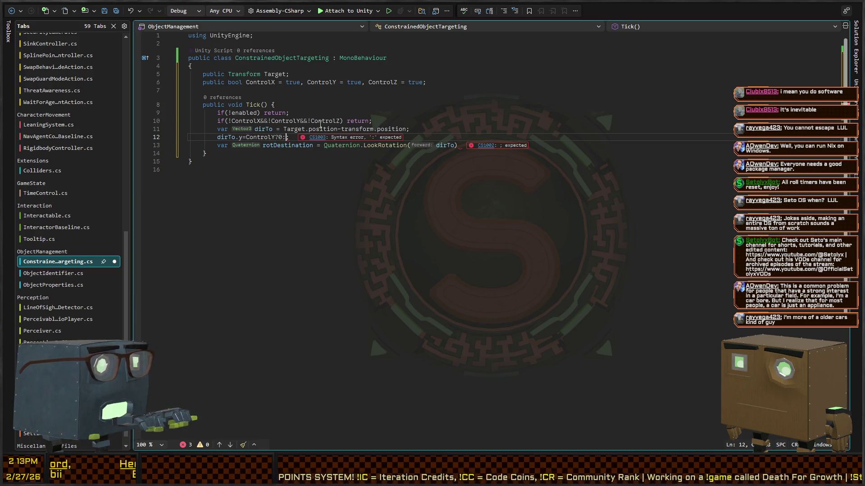
text(dirTo.)
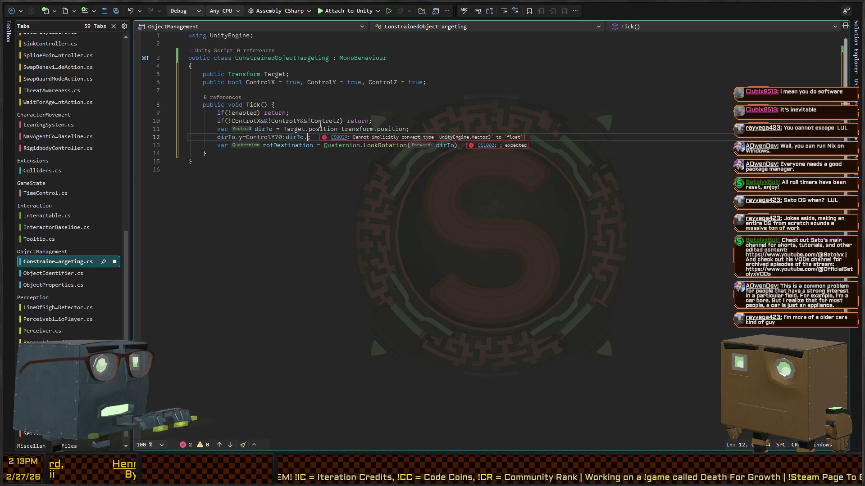
text(y)
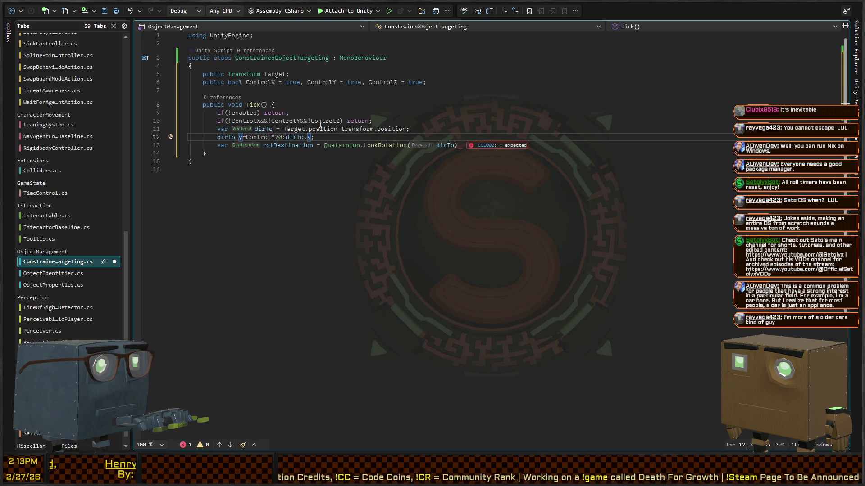
key(Left)
key(Left)
key(Left)
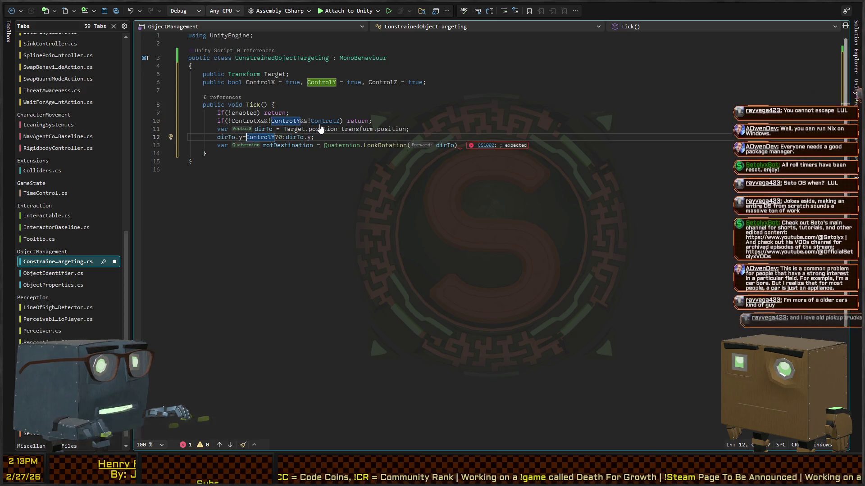
text(!)
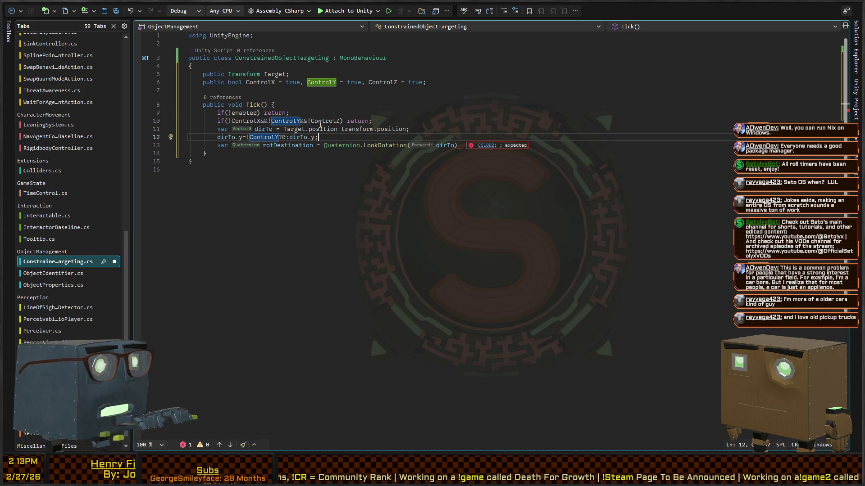
key(End)
key(Return)
text(dirt)
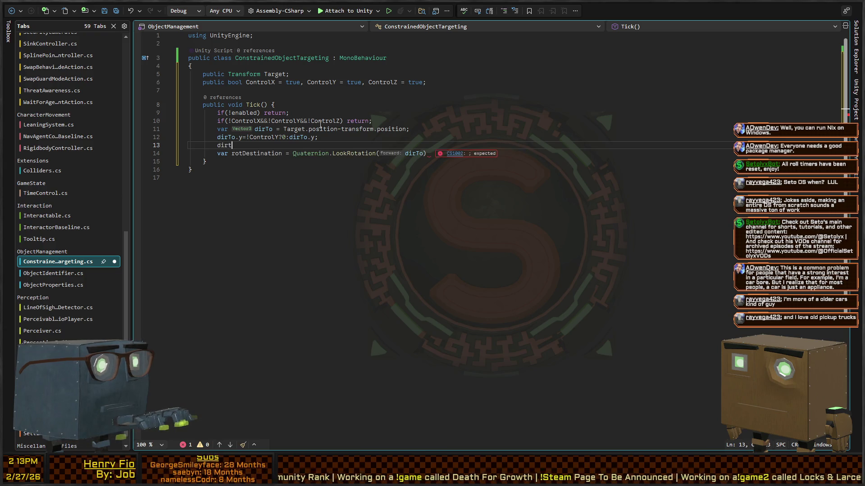
text(o.x)
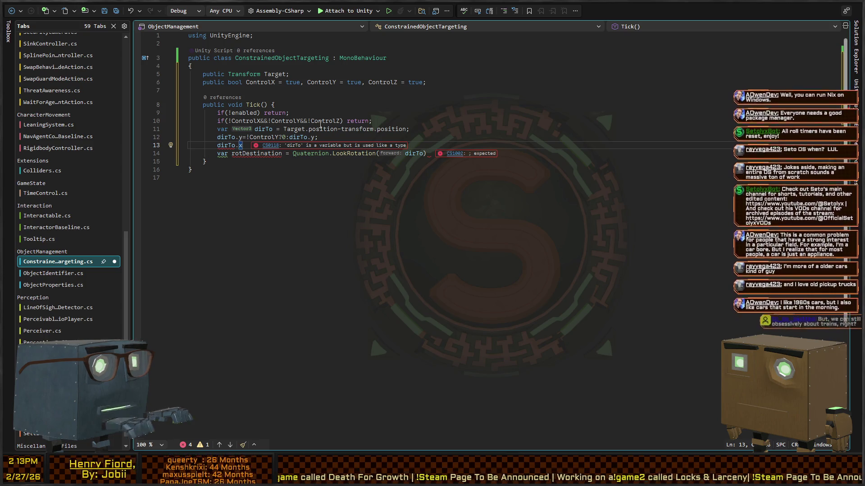
Remove the stray dirTo.x line, add the missing semicolon, and complete Quaternion.LookRotation(dirTo);
key(BackSpace)
key(BackSpace)
key(BackSpace)
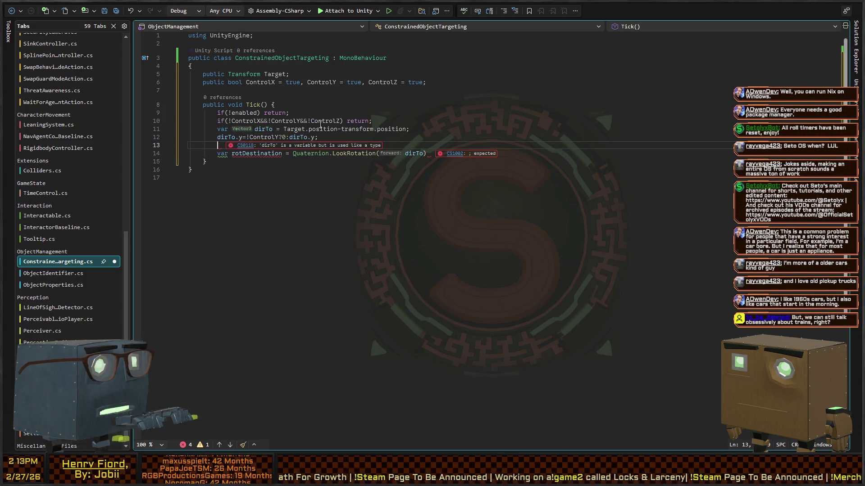
text(;)
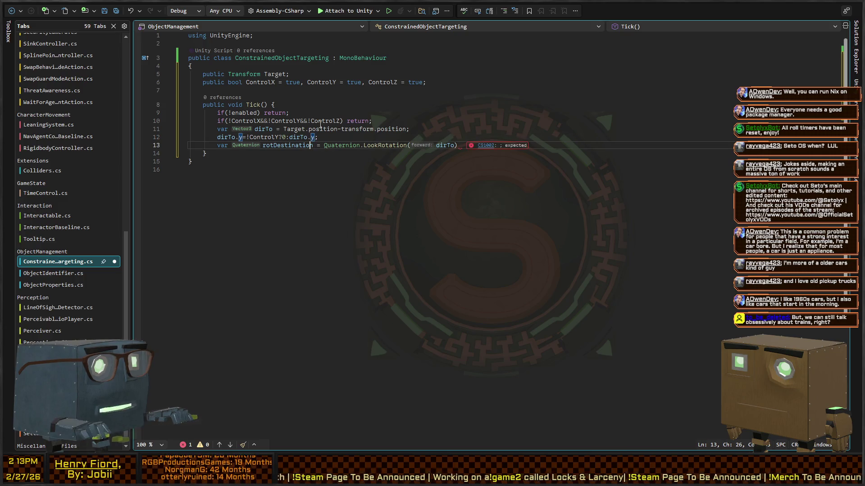
key(Down)
key(End)
key(Left)
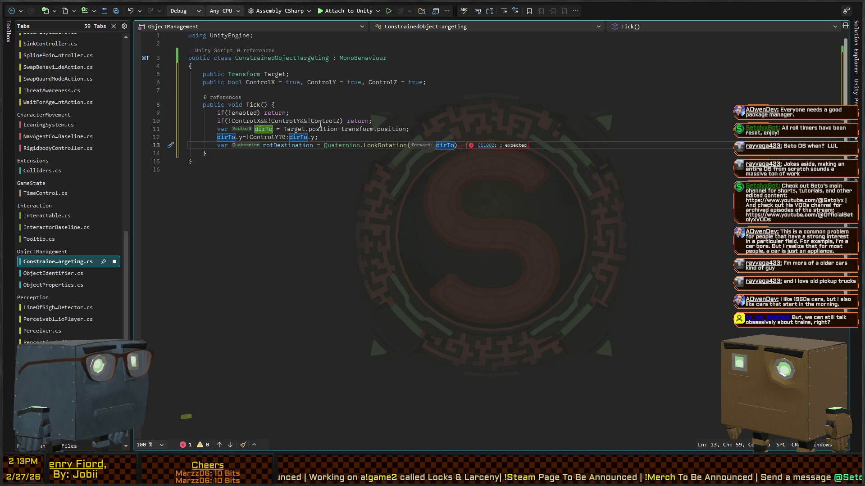
key(ctrl+shift+Left)
key(BackSpace)
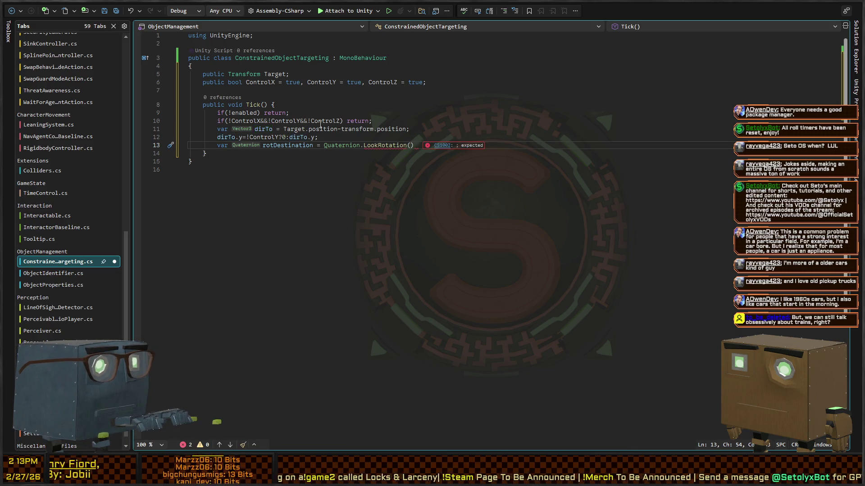
text(dirTo))
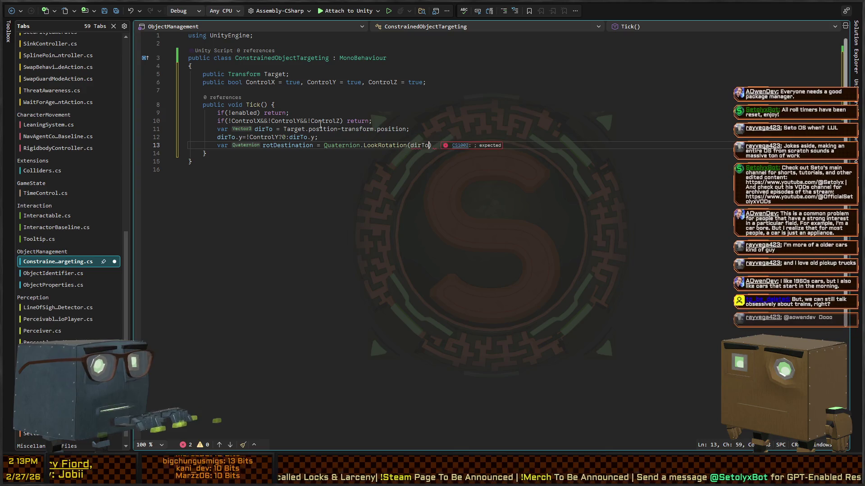
text(;)
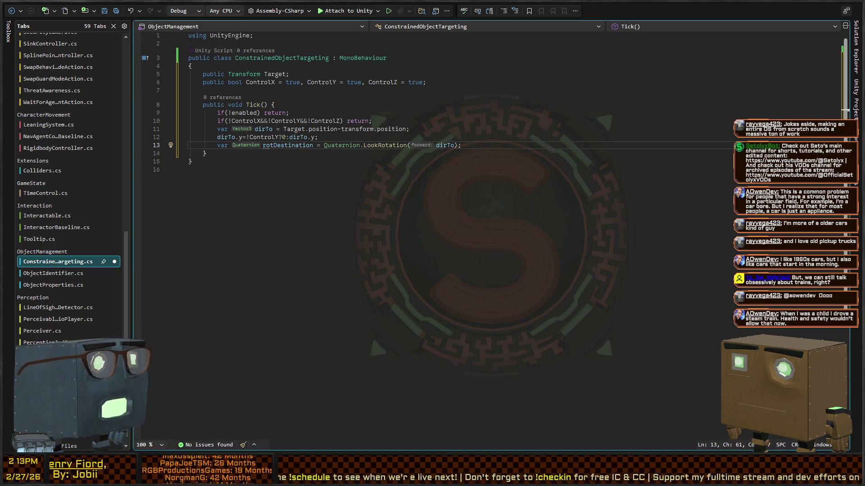
click(476, 138)
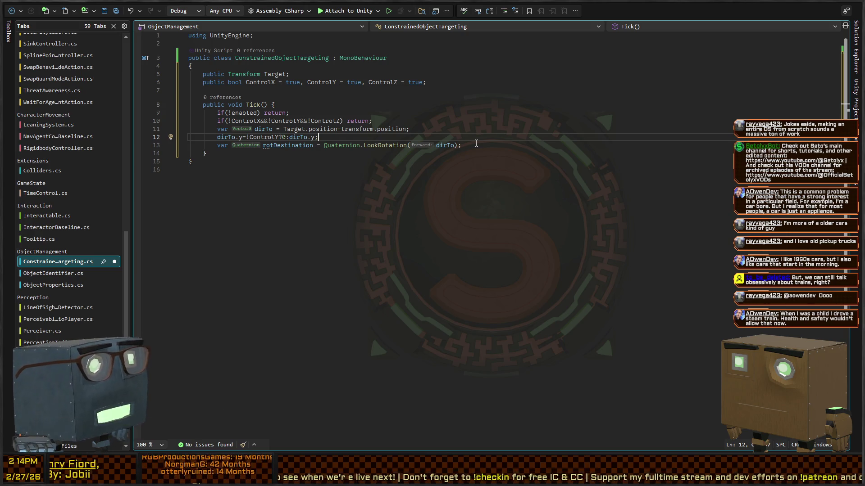
Append .eulerAngles to Quaternion.LookRotation(dirTo) in the rotDestination line
key(Return)
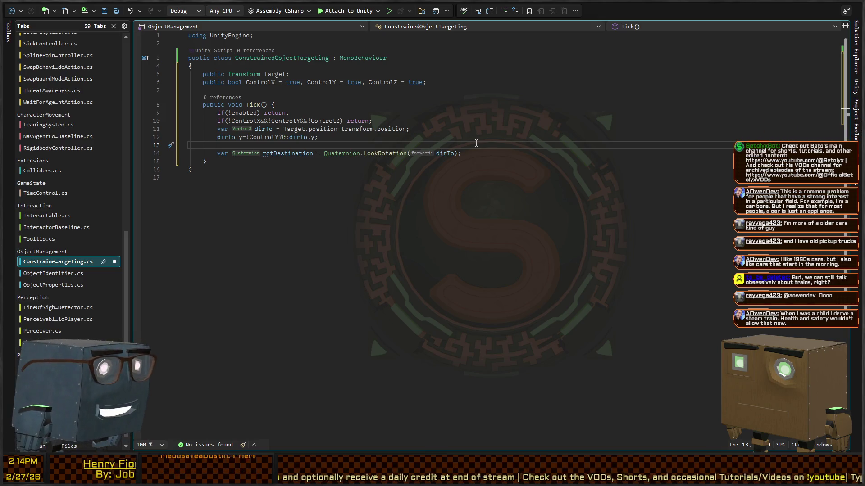
text(dirTo.)
key(BackSpace)
key(BackSpace)
key(BackSpace)
key(Down)
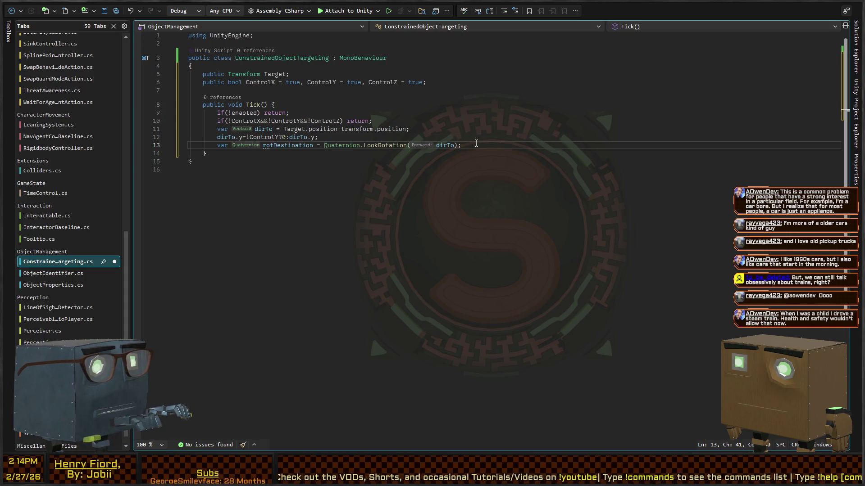
key(End)
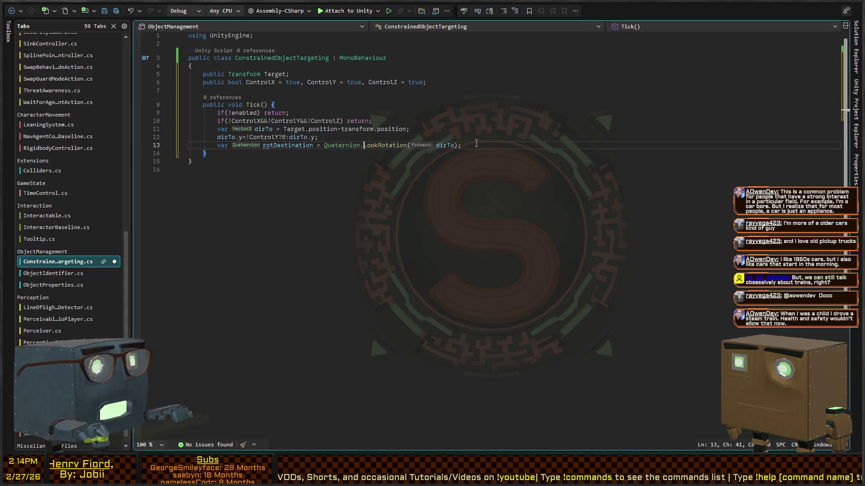
key(Left)
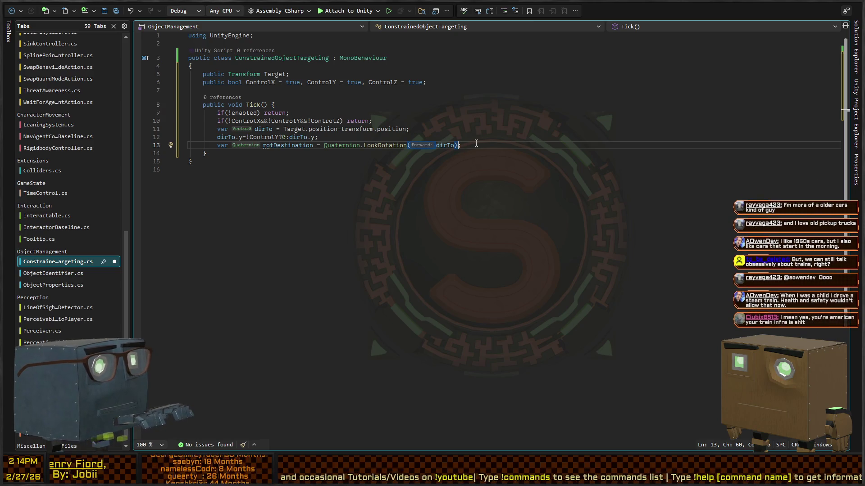
text(.eulerAngles)
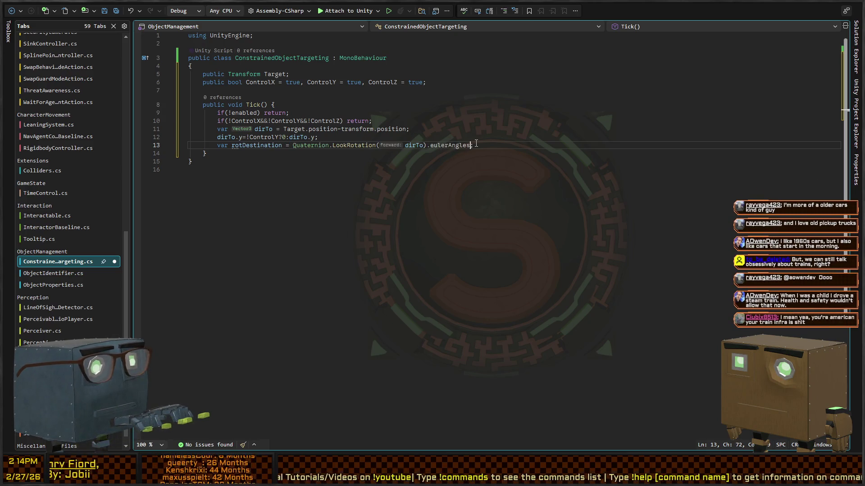
key(End)
key(Return)
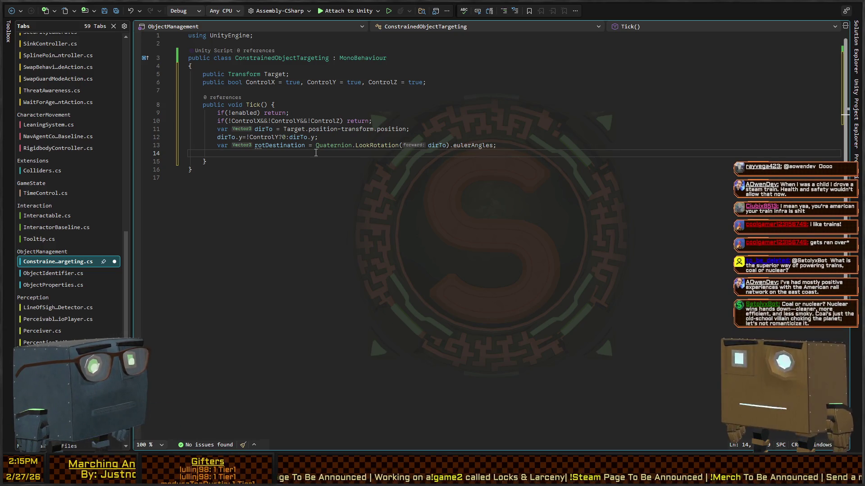
Review the dirTo lines in Tick, then switch to the Unity Editor
key(Up)
key(Up)
key(Up)
key(Up)
key(Up)
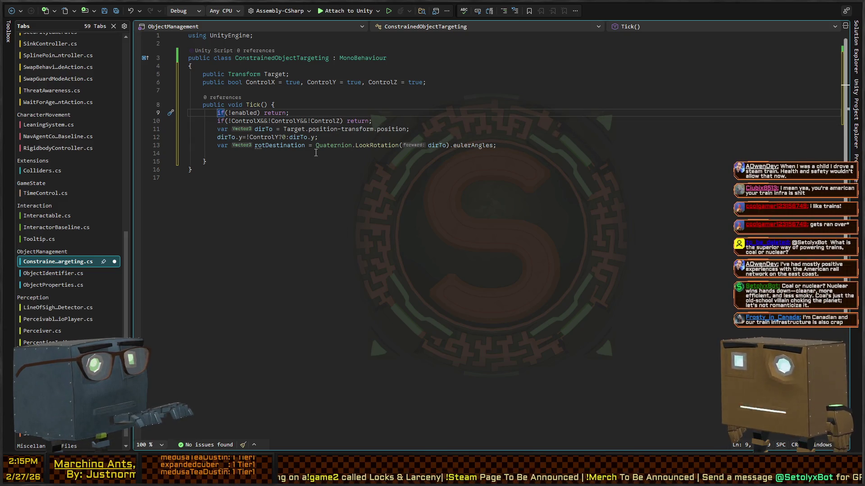
key(Down)
key(Down)
key(Down)
key(Down)
key(Down)
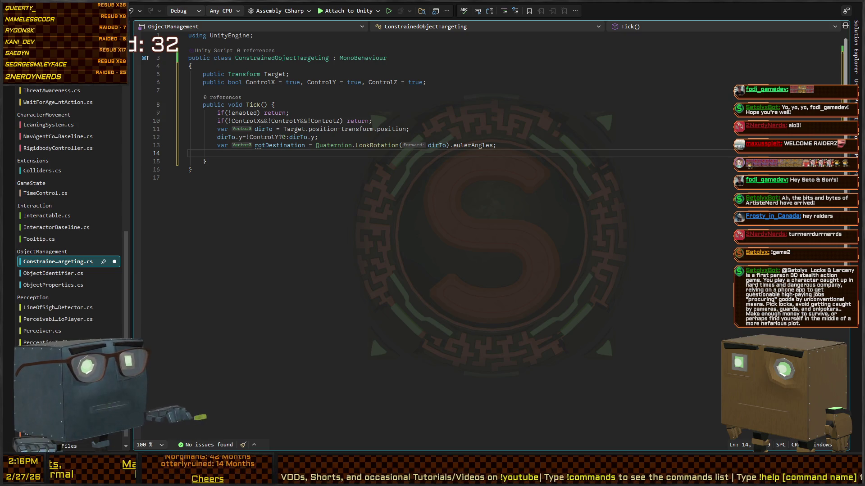
key(alt+Tab)
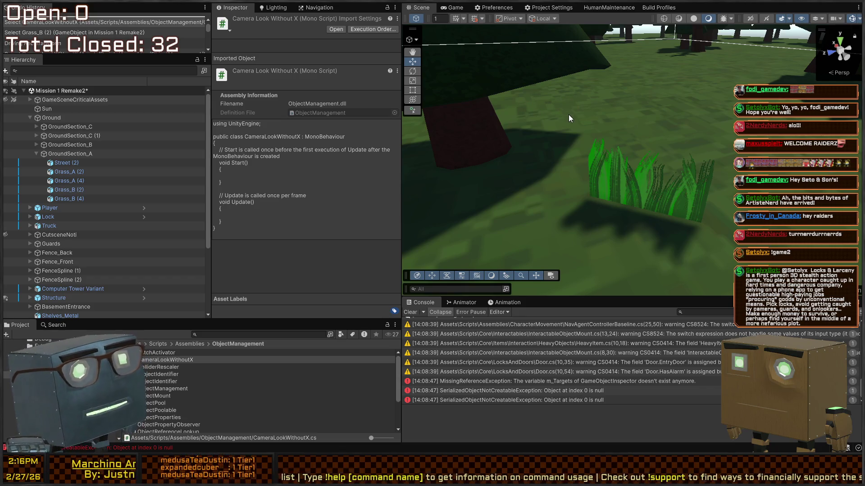
Fly the Scene view to the grass clump and select Quad (1)
mouse_move(520, 123)
mouse_down()
mouse_move(620, 154)
mouse_move(668, 110)
mouse_move(404, 146)
mouse_move(743, 140)
mouse_move(518, 131)
mouse_move(858, 123)
mouse_move(706, 113)
mouse_move(677, 154)
mouse_move(655, 162)
mouse_up()
key(w)
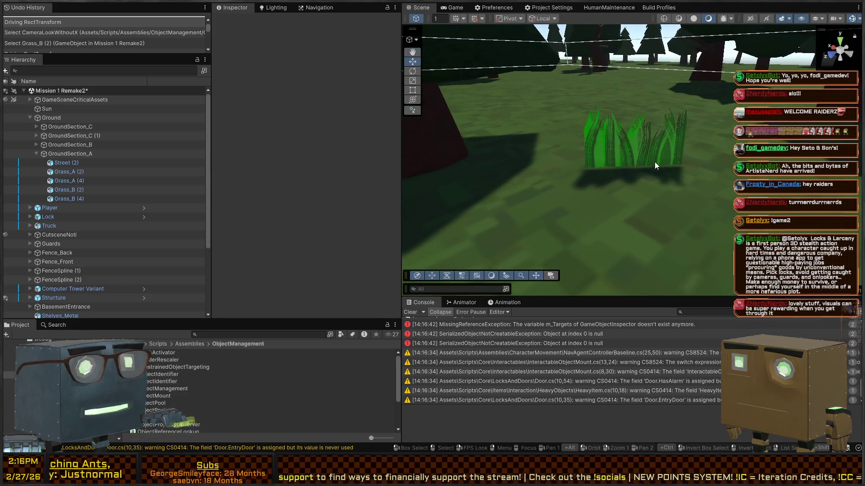
click(664, 154)
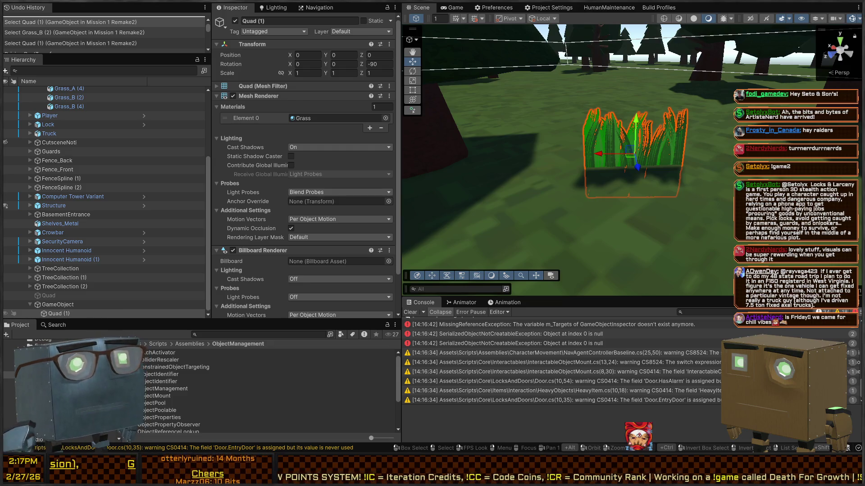
Orbit around Quad (1) and scroll the Inspector to its Mesh Renderer and Billboard Renderer
mouse_move(658, 117)
mouse_down()
mouse_move(680, 136)
mouse_move(536, 105)
mouse_up()
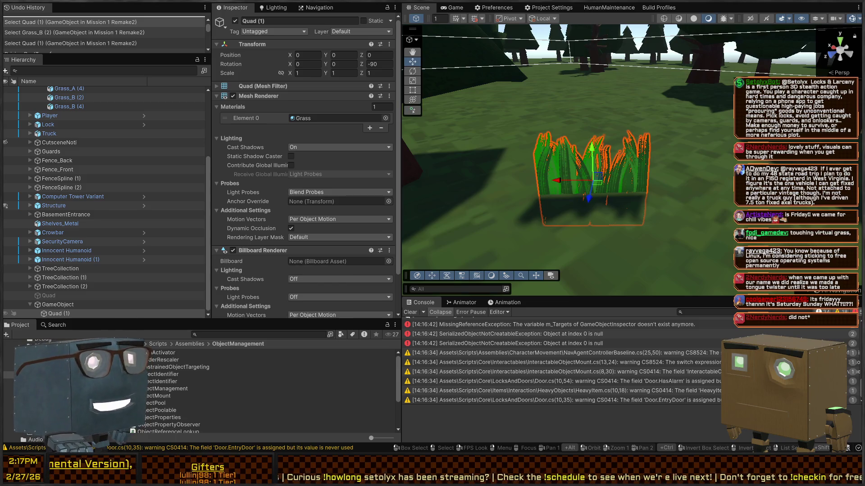
mouse_move(577, 153)
mouse_down()
mouse_move(590, 133)
mouse_move(618, 158)
mouse_up()
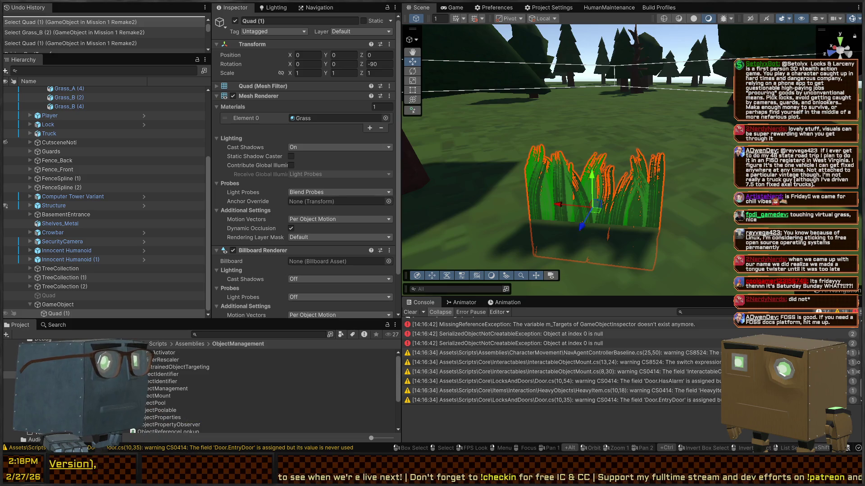
drag(618, 157, 612, 124)
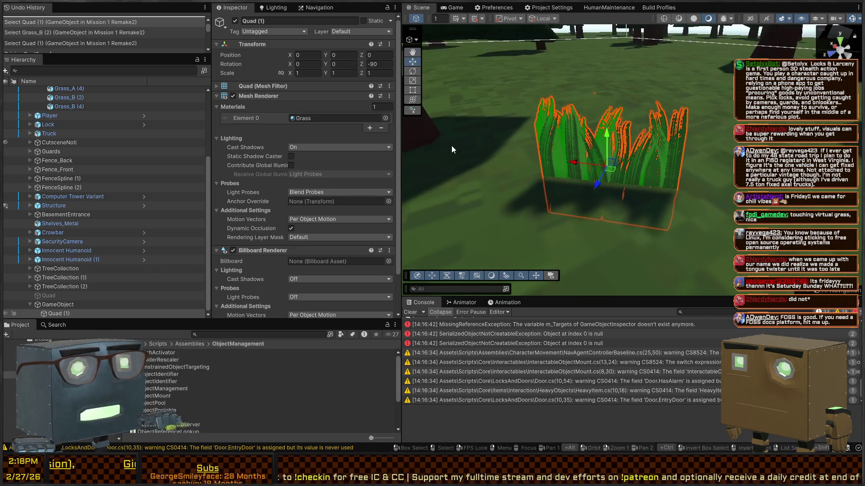
scroll(282, 203, down, 3)
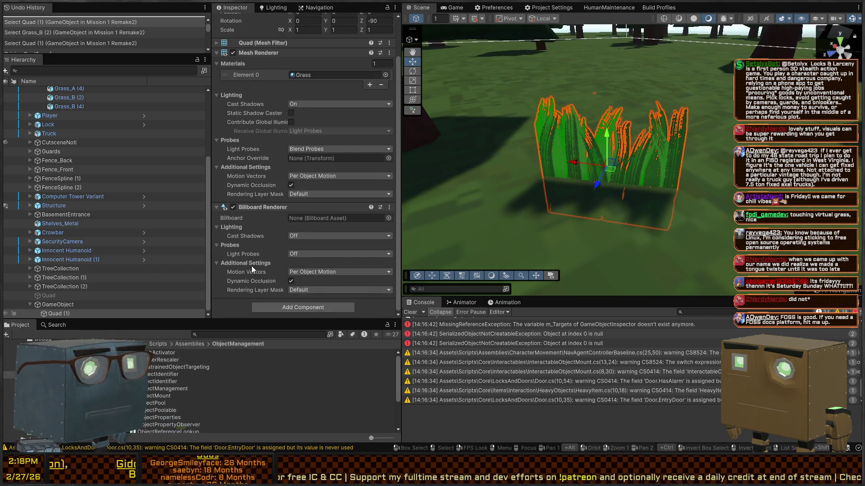
Remove the Billboard Renderer from the grass quad and switch to the ConstrainedObjectTargeting script
click(333, 252)
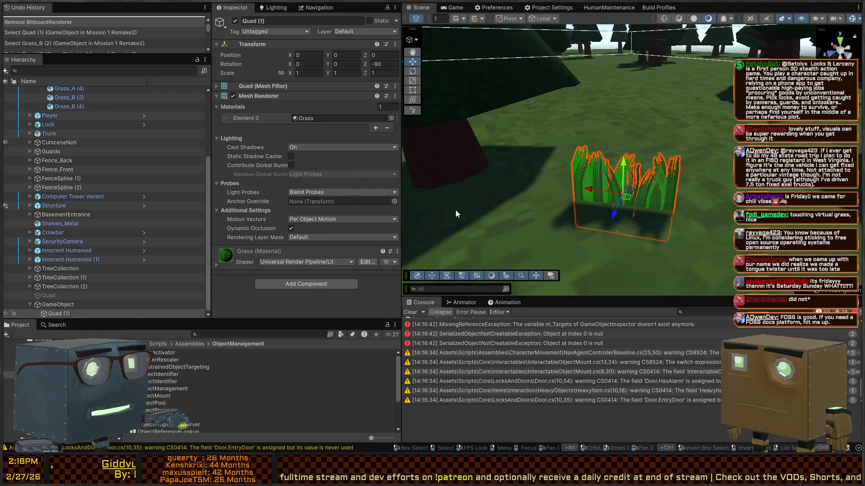
key(alt)
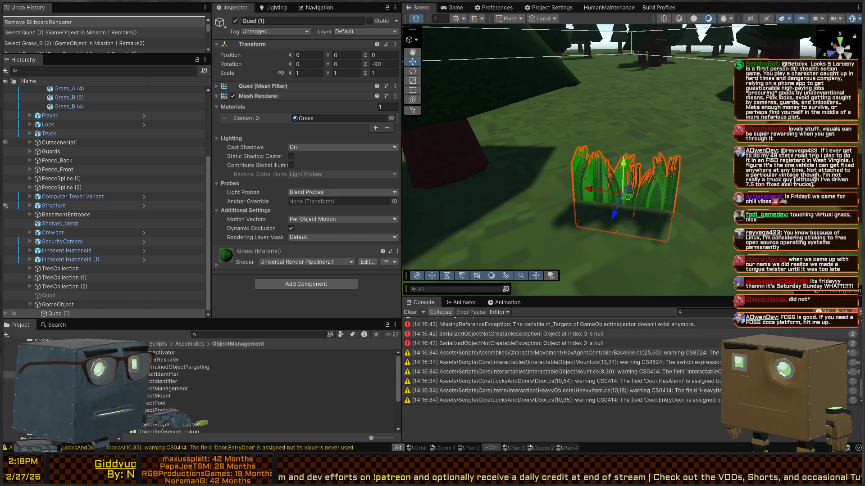
key(alt+Tab)
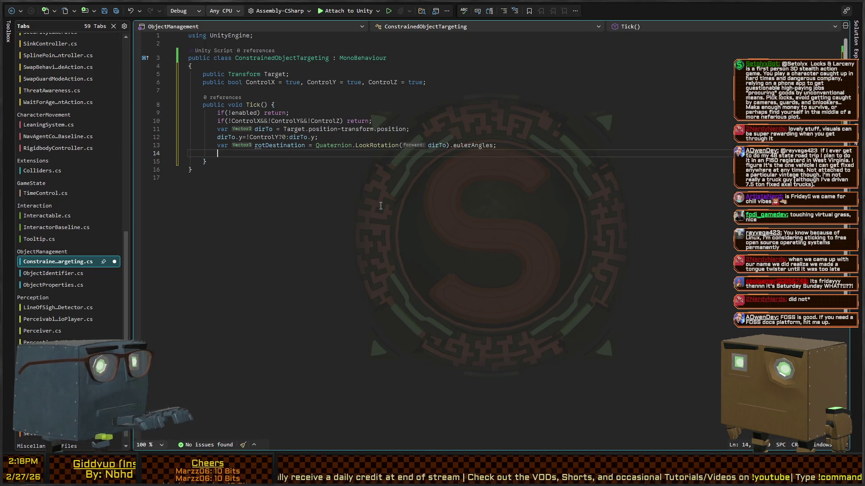
Add transform.rotation = rotDestination; and drop .eulerAngles so rotDestination stays a Quaternion
text(transform.rotation = rot)
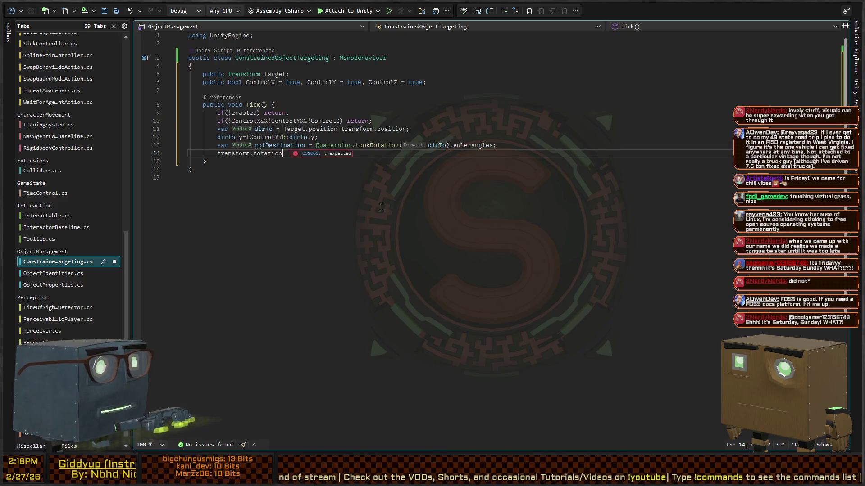
text(Destination;)
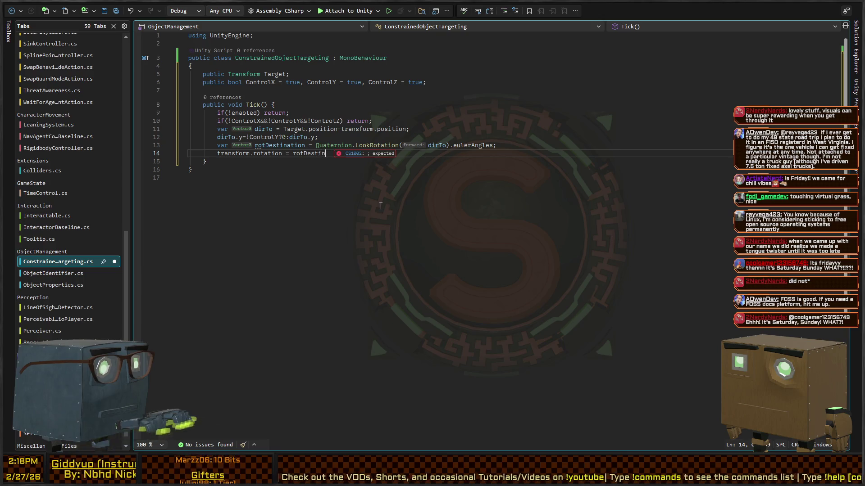
key(Up)
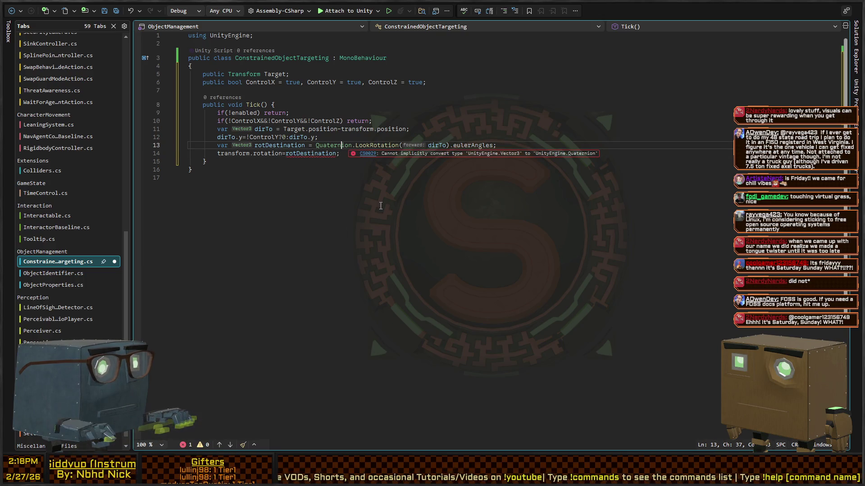
key(Down)
key(Up)
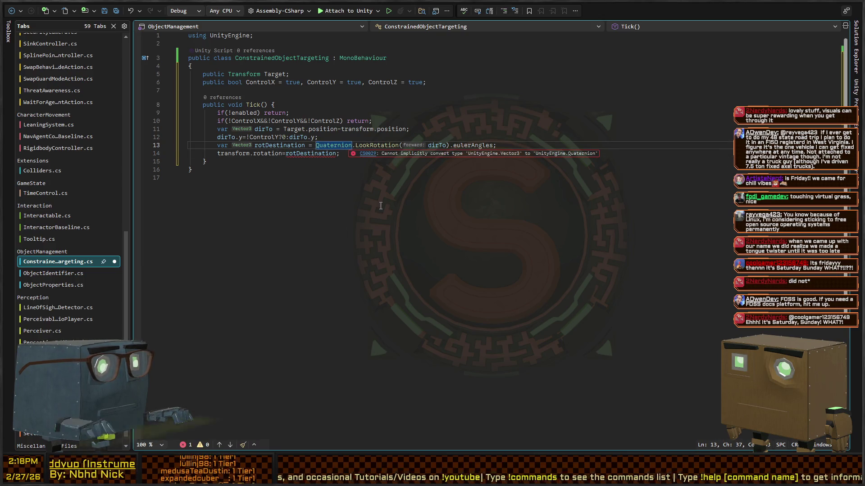
key(Down)
key(Up)
key(Down)
key(Up)
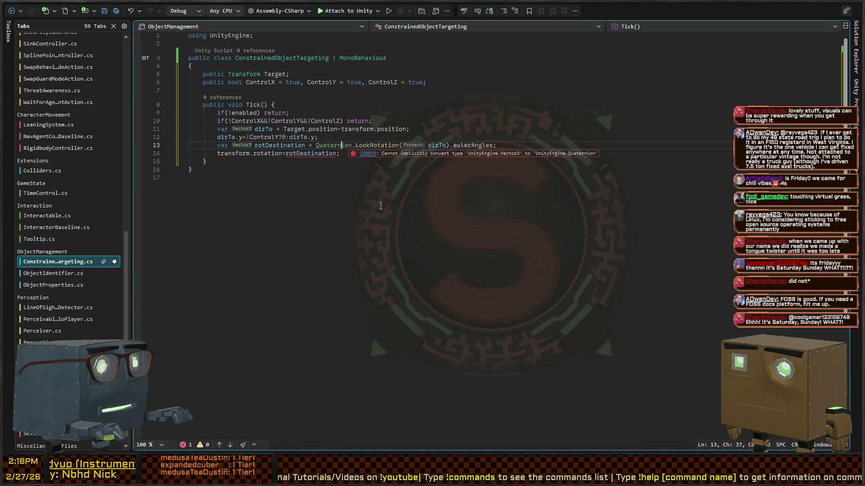
key(Down)
key(ctrl+s)
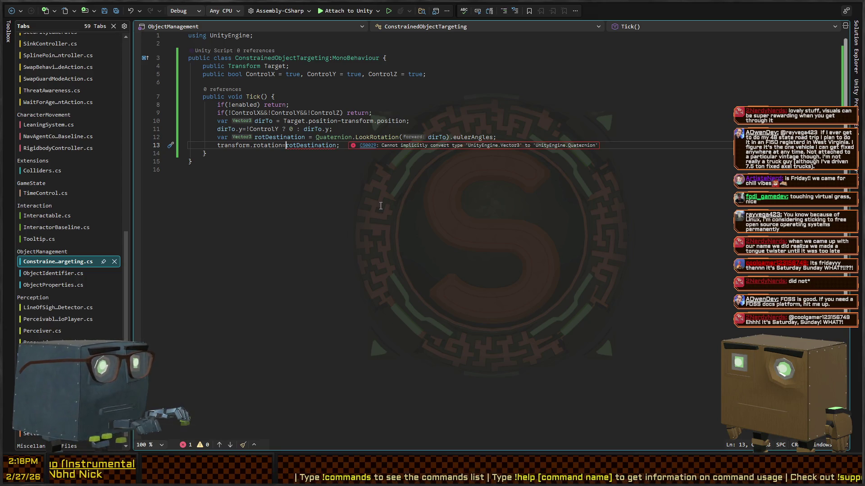
key(Up)
key(End)
key(ctrl+BackSpace)
key(ctrl+BackSpace)
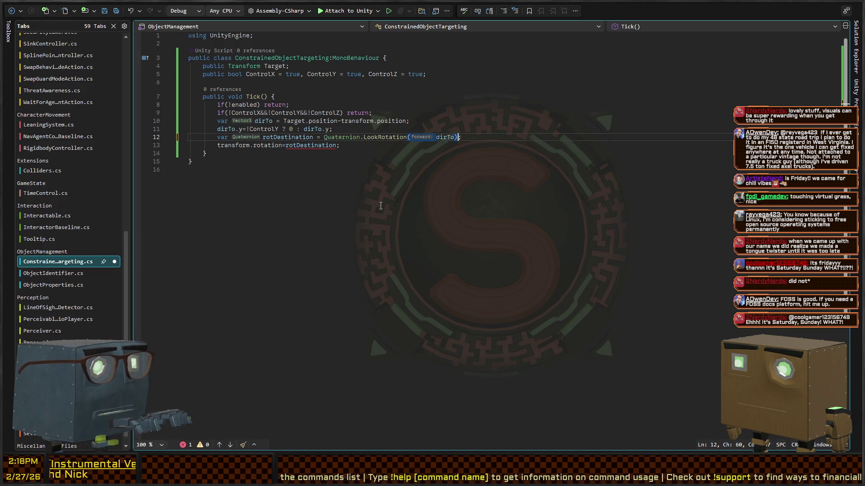
Remove the ControlY condition so the line always sets dirTo.y = 0
key(Up)
key(Up)
key(Up)
key(End)
key(Down)
key(Down)
key(Down)
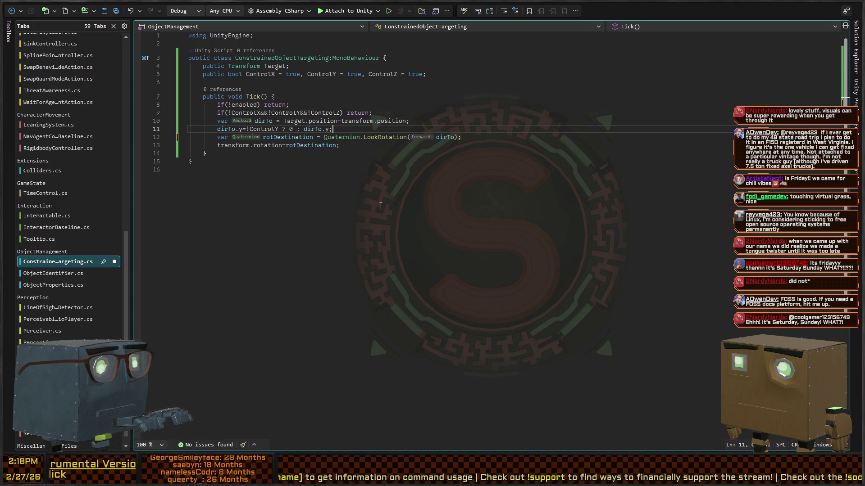
key(Left)
key(Left)
key(Left)
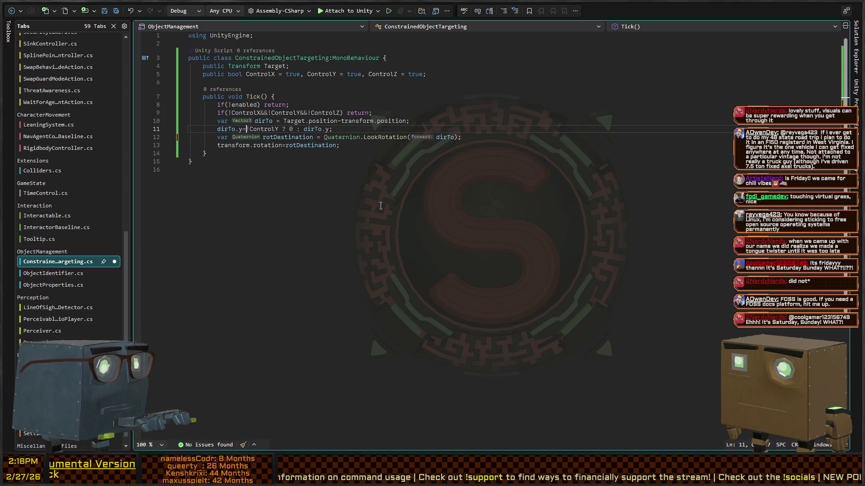
key(ctrl+shift+Right)
key(ctrl+shift+Right)
key(ctrl+shift+Right)
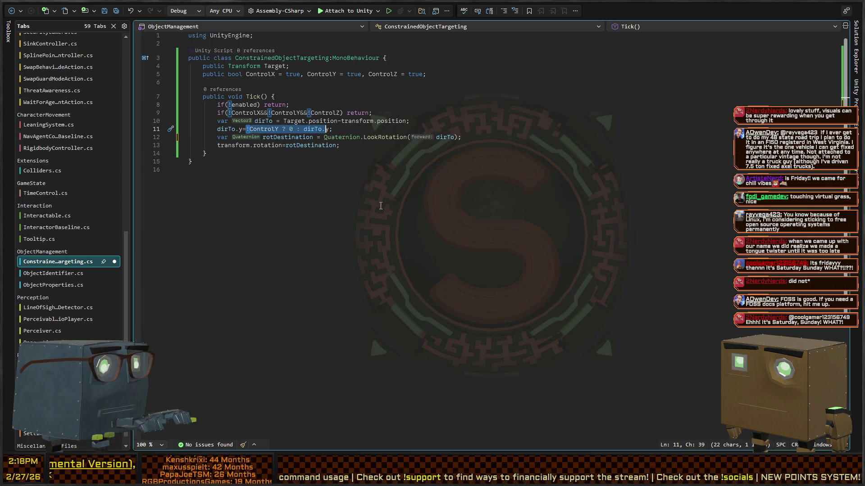
key(ctrl+shift+Left)
key(ctrl+shift+Left)
key(Delete)
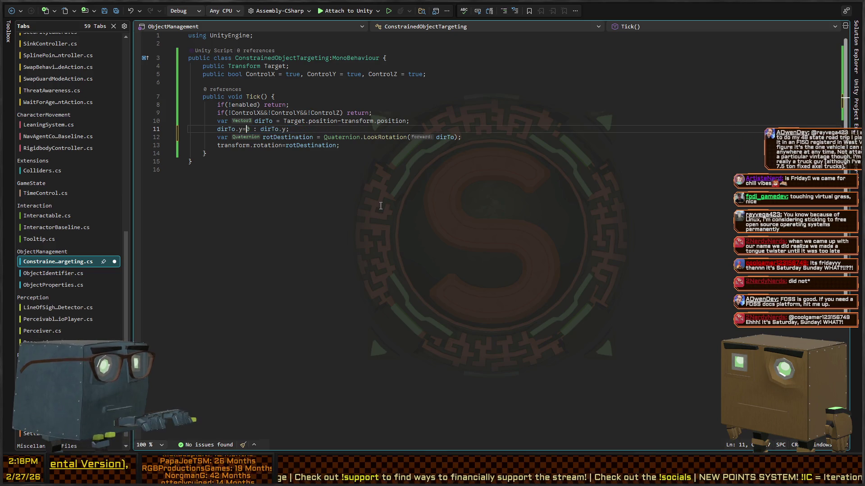
key(BackSpace)
key(ctrl+shift+Right)
key(ctrl+shift+Right)
key(ctrl+shift+Right)
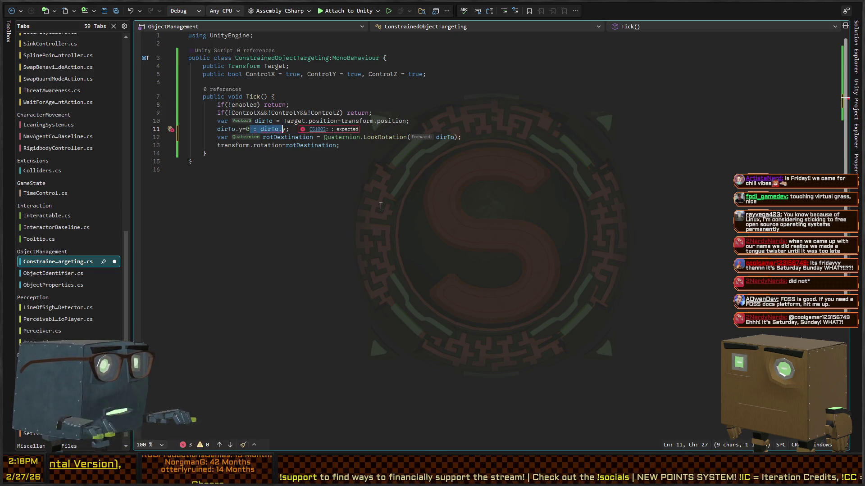
key(Delete)
key(Up)
key(Up)
key(Up)
key(Up)
key(Down)
key(Down)
key(Down)
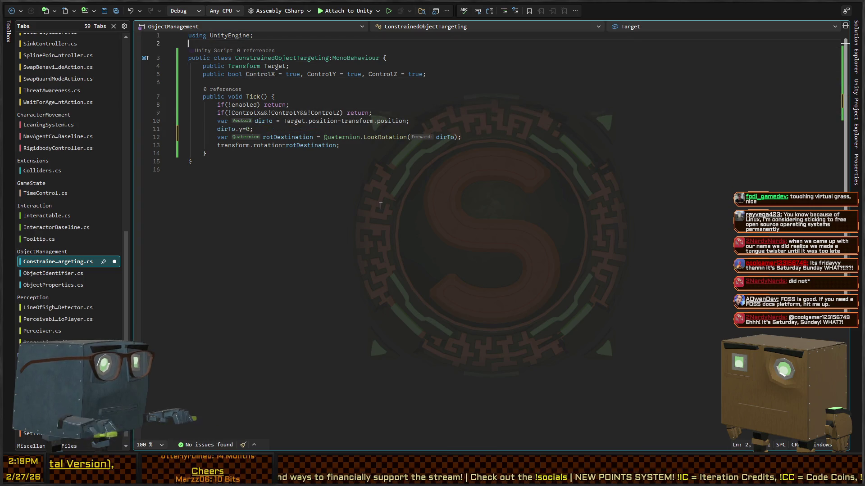
key(Up)
Rename the ConstrainedObjectTargeting class to VerticalLockLookAt
key(ctrl+r)
key(ctrl+r)
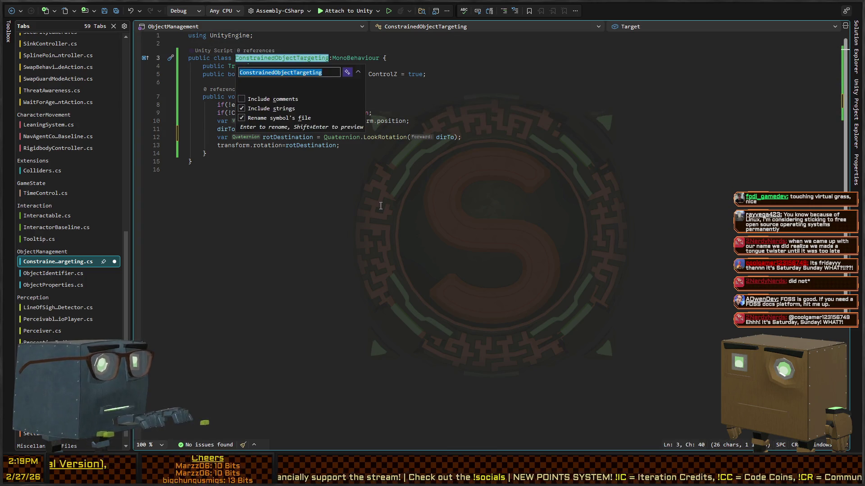
text(VerticalLok)
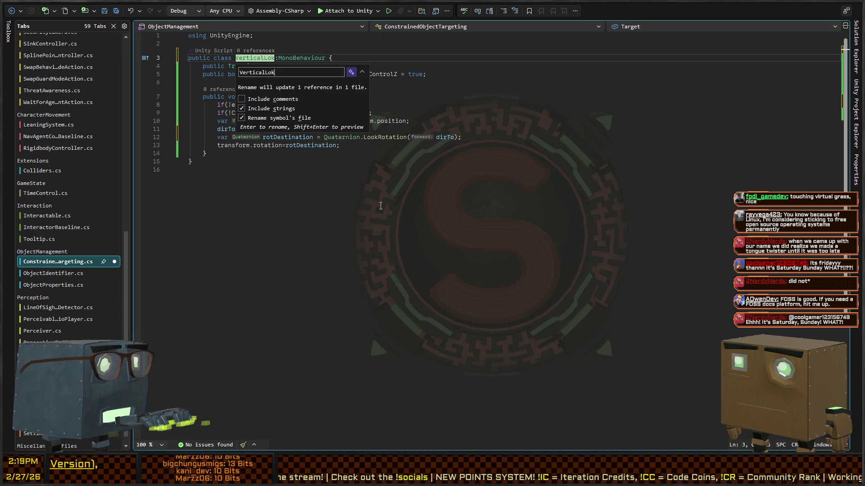
key(BackSpace)
text(ckLo)
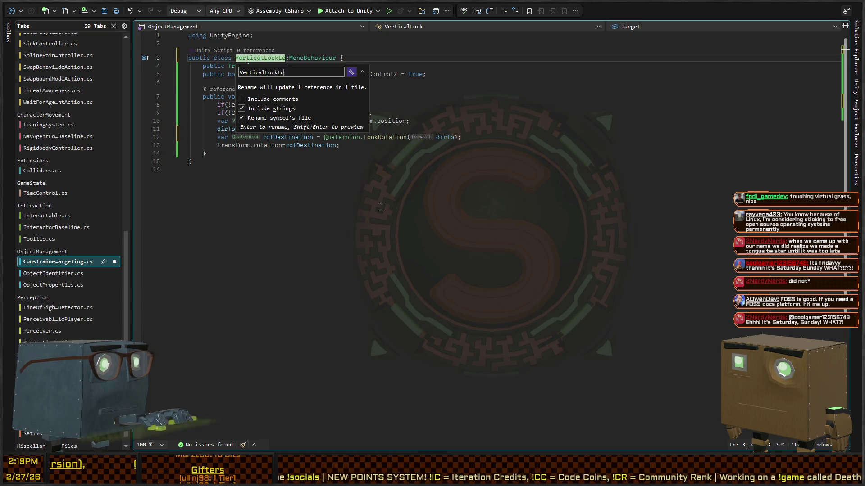
text(t)
key(Return)
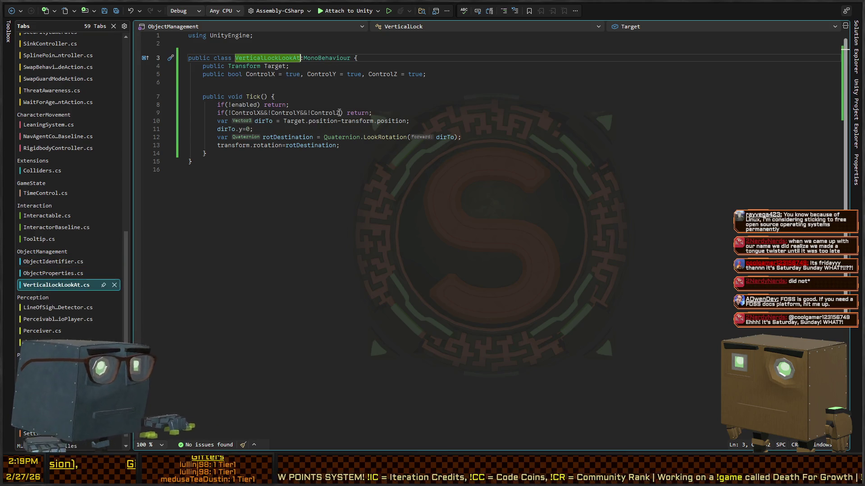
Comment out the ControlX, ControlY, ControlZ fields and the axis-check early return
click(359, 74)
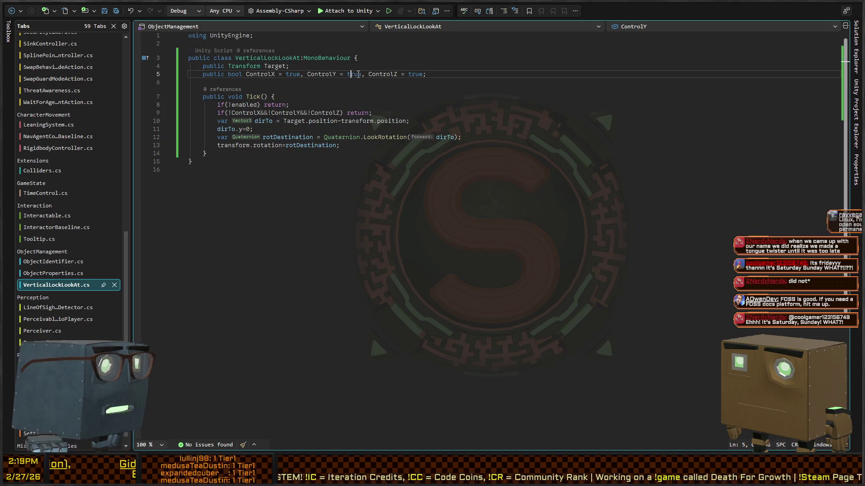
key(ctrl+k)
key(ctrl+c)
key(Down)
key(Down)
key(Down)
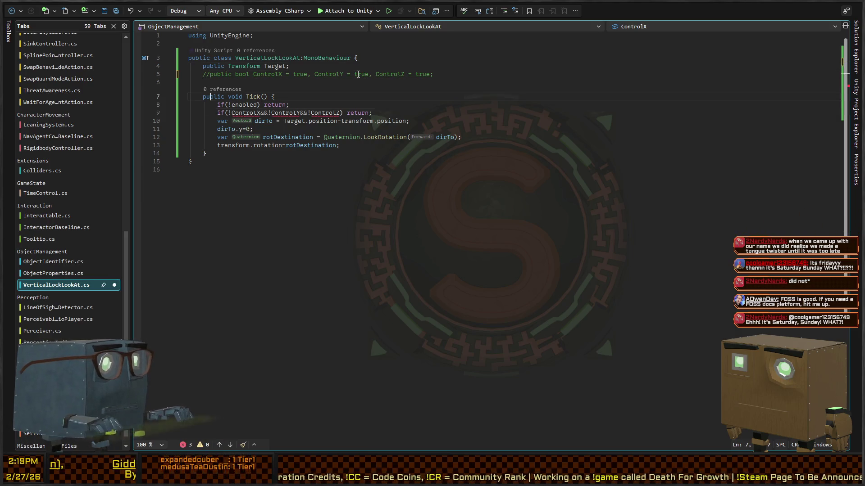
key(ctrl+k)
key(ctrl+c)
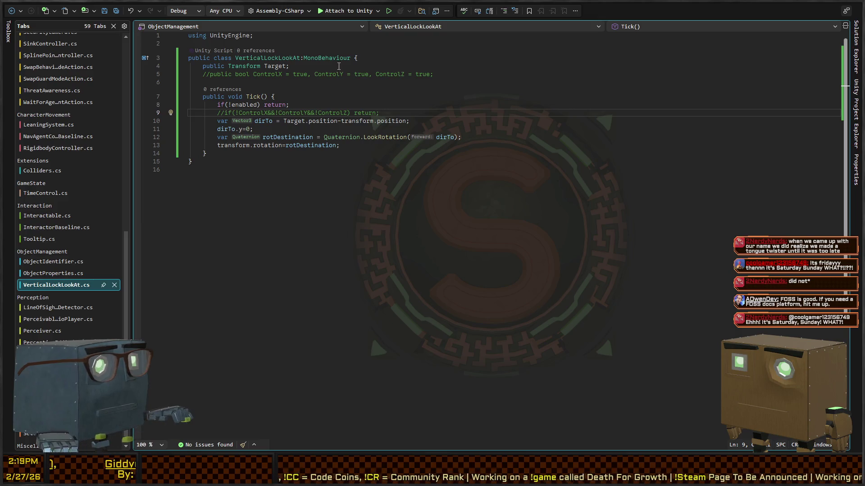
Add an Update method that calls Tick(), save the script, and return to Unity
click(326, 160)
click(353, 155)
key(Return)
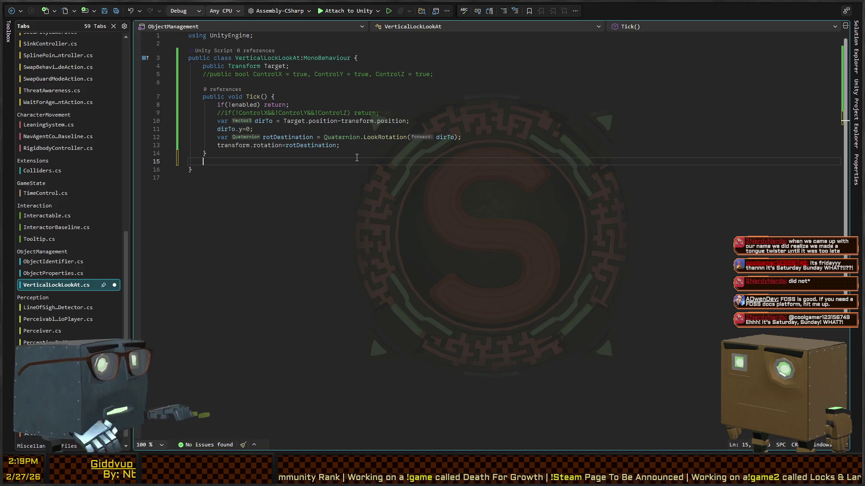
text(update)
key(Tab)
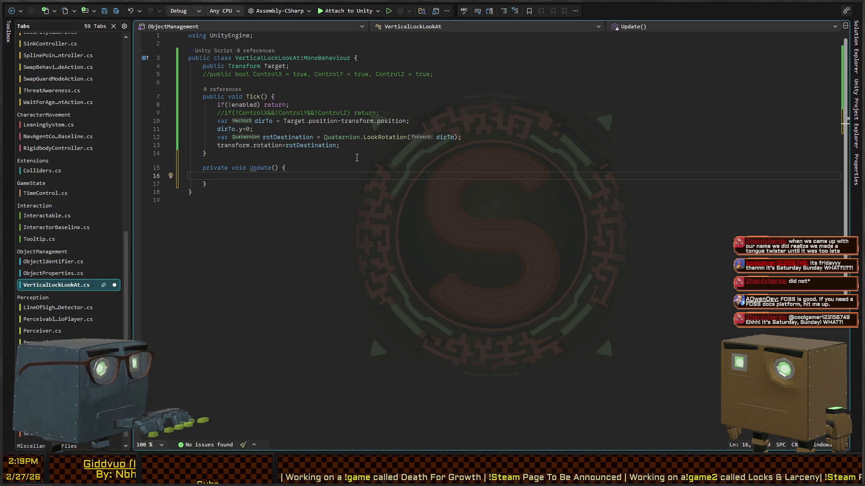
text(k();)
key(ctrl+s)
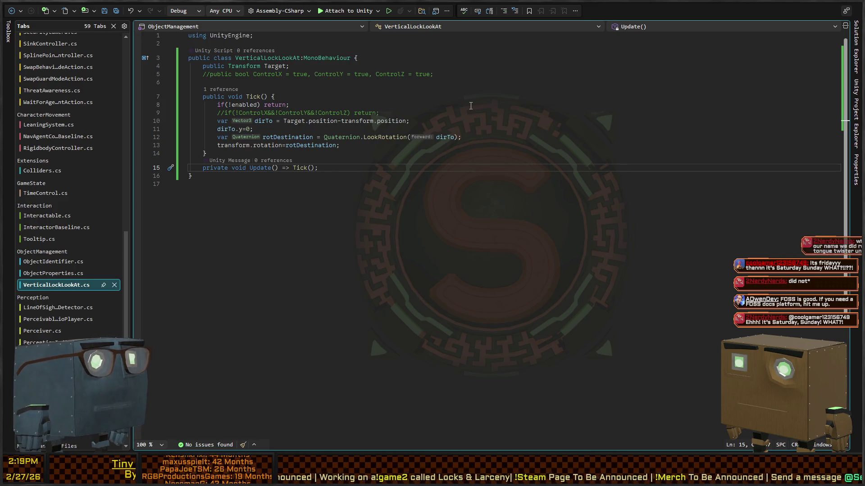
key(alt+Tab)
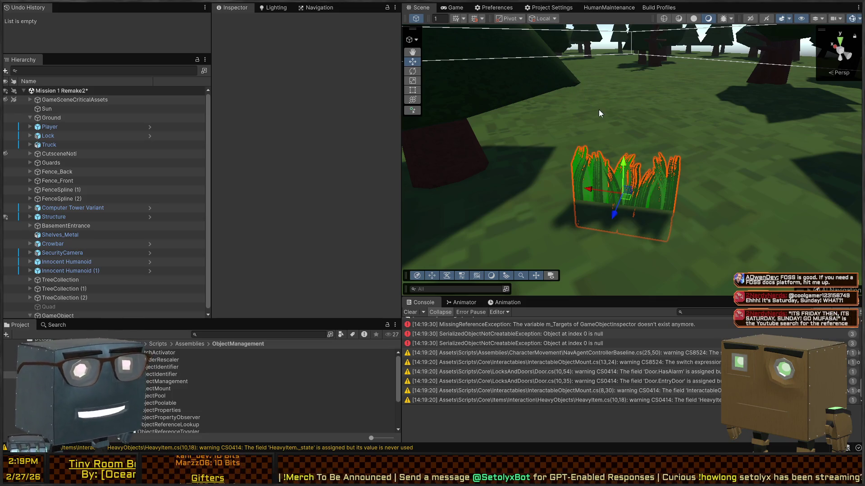
Create a new parent GameObject for the grass quad with Ctrl+Shift+G
mouse_move(600, 104)
mouse_down()
mouse_move(675, 63)
mouse_move(607, 77)
mouse_move(605, 106)
mouse_up()
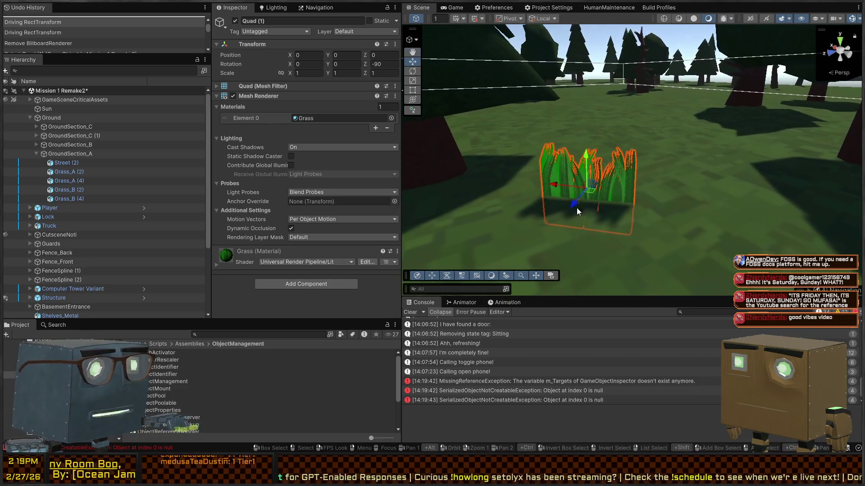
scroll(137, 237, down, 3)
scroll(135, 232, down, 3)
key(ctrl+shift+g)
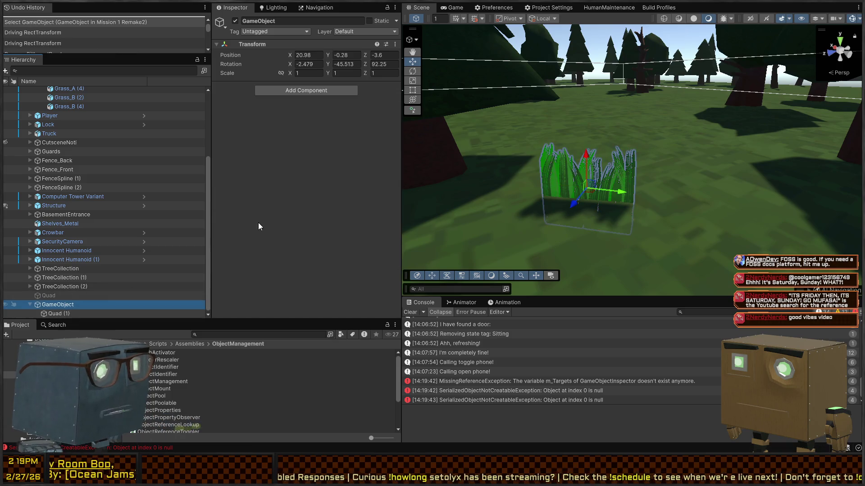
click(305, 94)
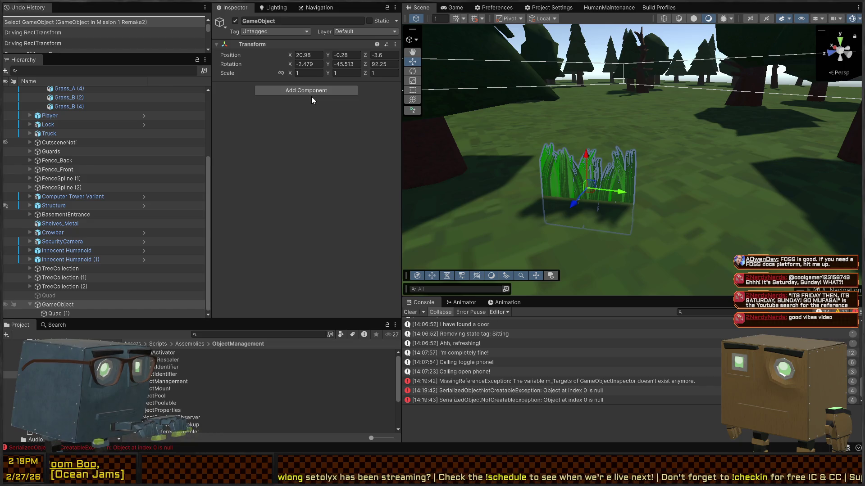
Add the Vertical Lock Look At component to the parent and target the Main Camera
key(alt+Tab)
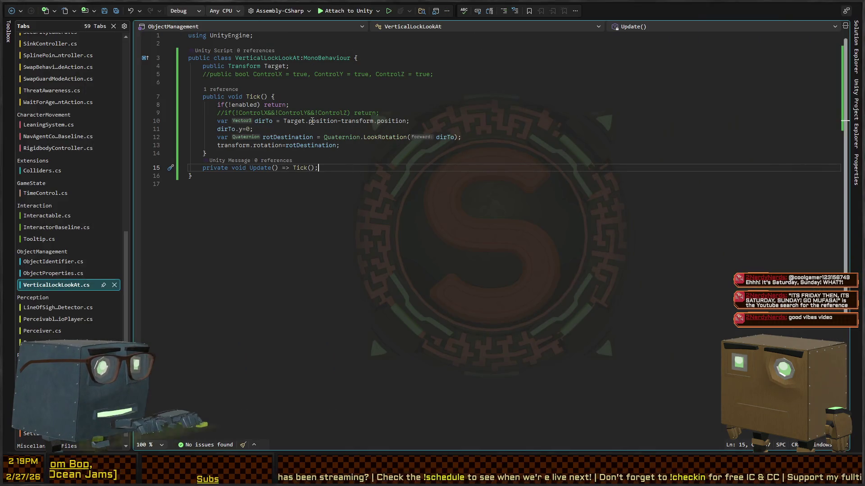
key(alt+Tab)
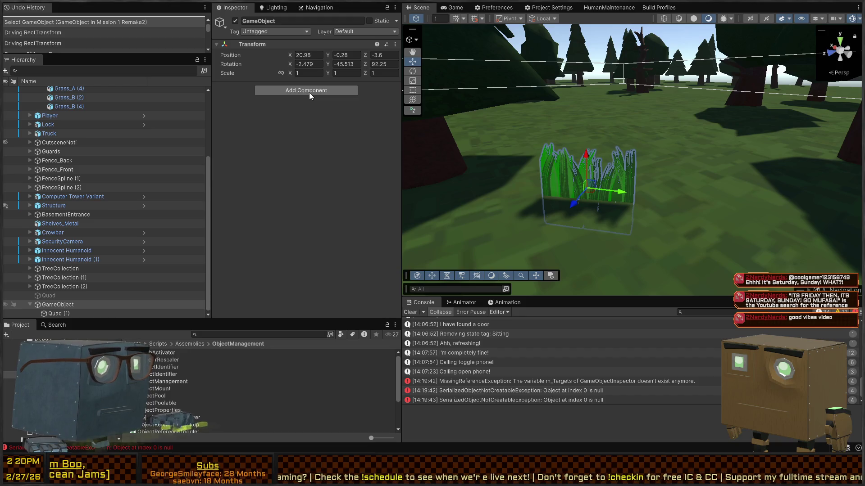
click(309, 93)
click(307, 129)
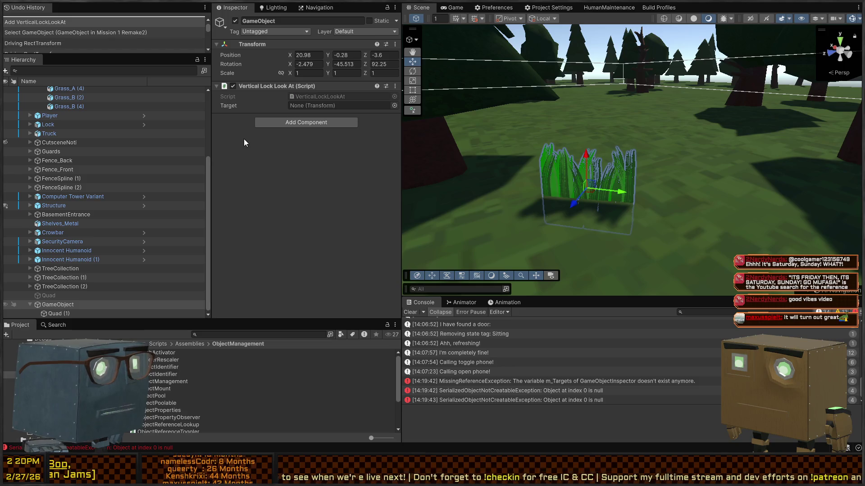
scroll(79, 162, up, 5)
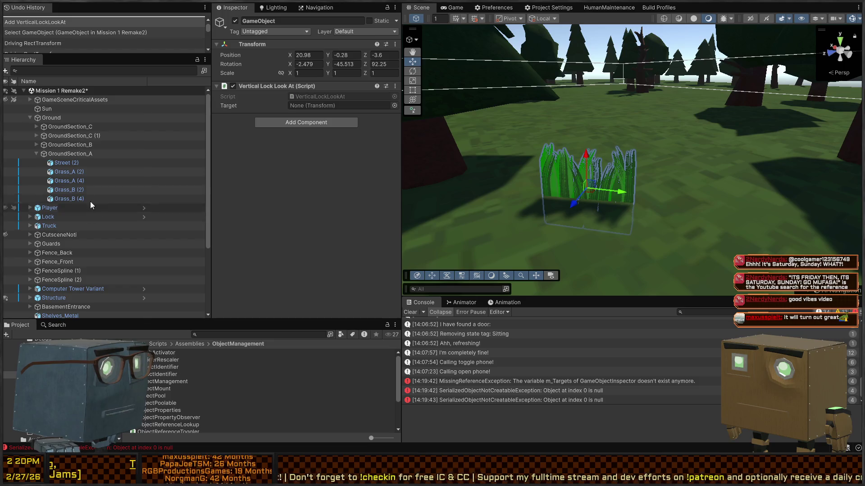
scroll(110, 194, down, 3)
scroll(54, 175, up, 1)
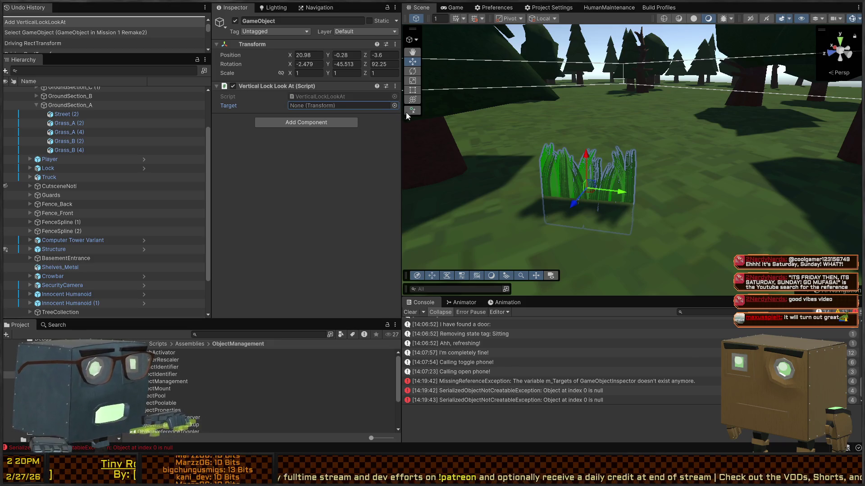
mouse_move(563, 195)
mouse_down()
mouse_move(572, 143)
mouse_move(541, 159)
mouse_move(540, 183)
mouse_move(500, 193)
mouse_move(423, 90)
mouse_up()
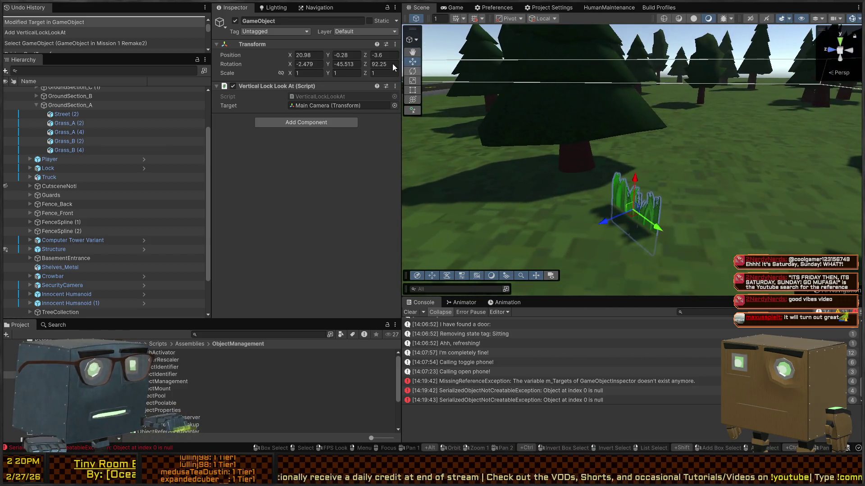
Set the parent GameObject's rotation to 0, 0, 0
click(312, 64)
text(0)
key(Tab)
text(0)
key(Tab)
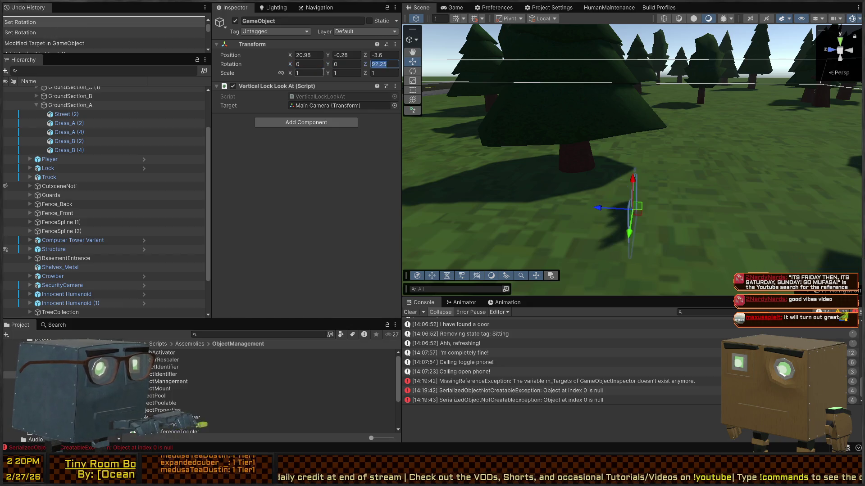
text(0)
mouse_move(439, 135)
mouse_down()
mouse_move(678, 140)
mouse_move(639, 137)
mouse_up()
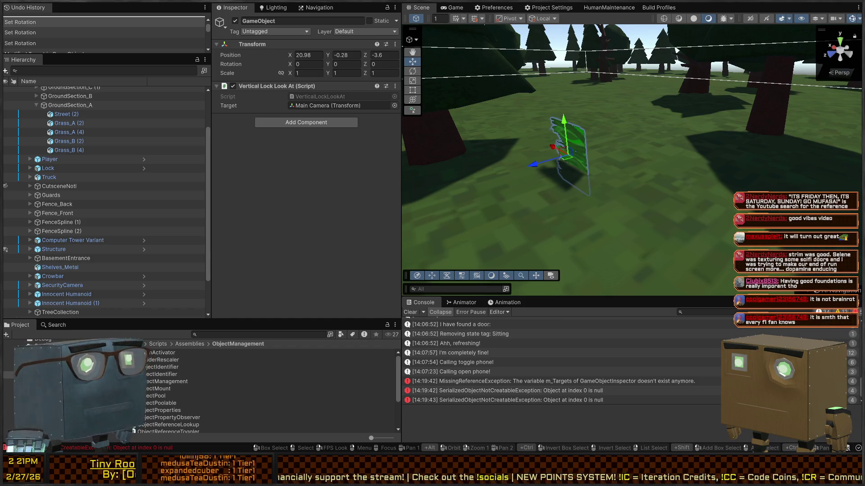
Set Quad (1)'s Z rotation to 0 so the grass stands upright
mouse_move(588, 172)
mouse_down()
mouse_move(581, 178)
mouse_move(561, 157)
mouse_move(569, 188)
mouse_up()
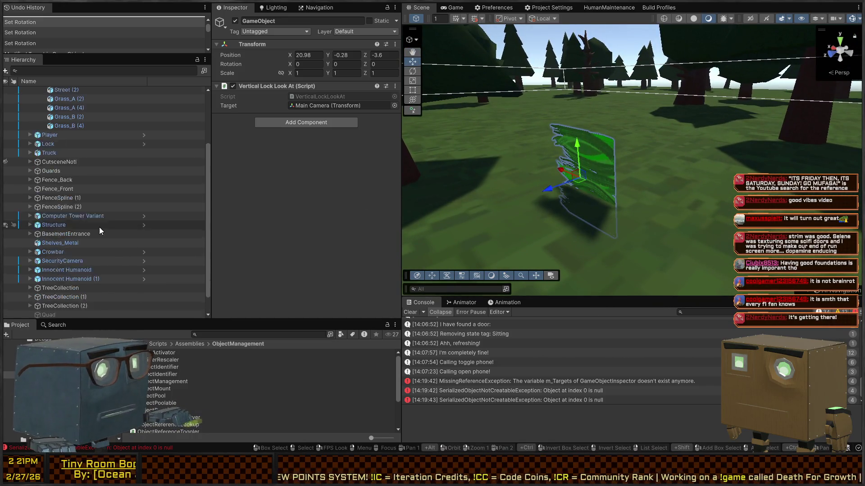
scroll(93, 232, down, 3)
click(55, 313)
click(388, 64)
text(0)
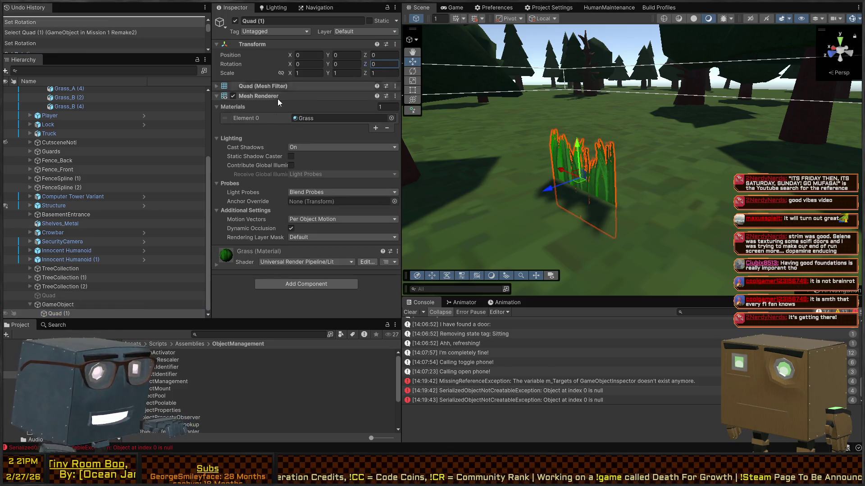
Reselect the parent GameObject and enter Play mode with Ctrl+P
click(53, 306)
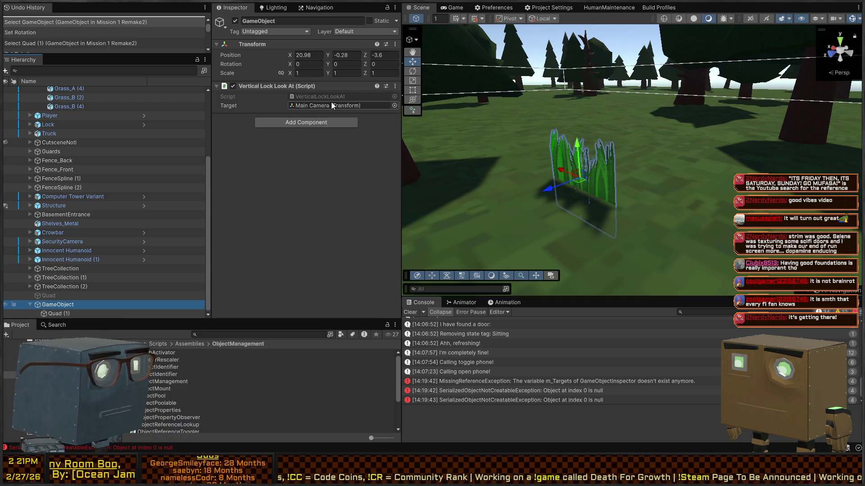
key(ctrl+p)
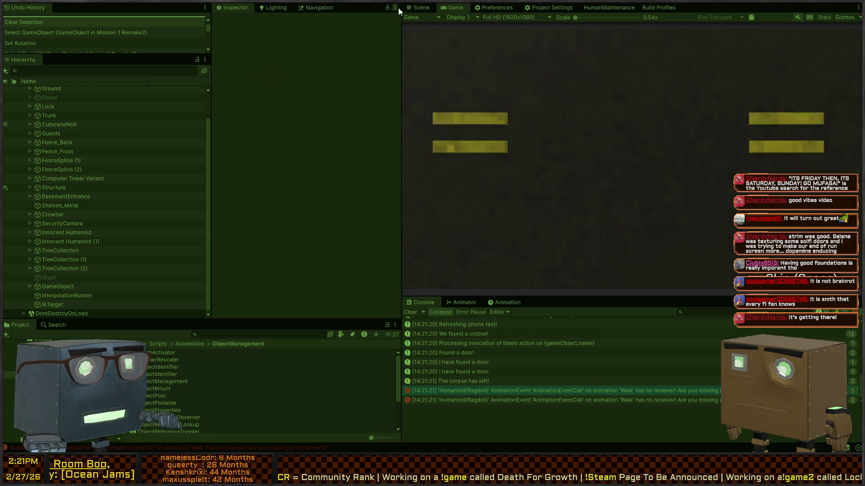
click(418, 9)
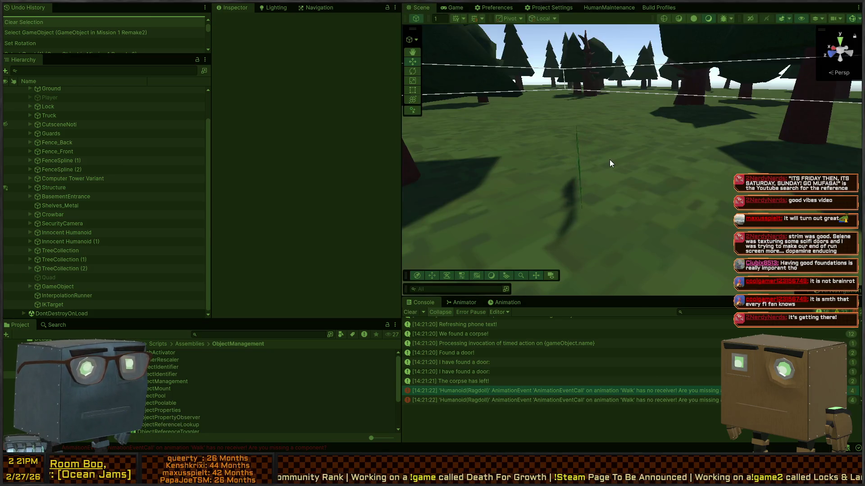
In the Game view, walk toward and away from the grass clump with W and S, then stop play
click(621, 160)
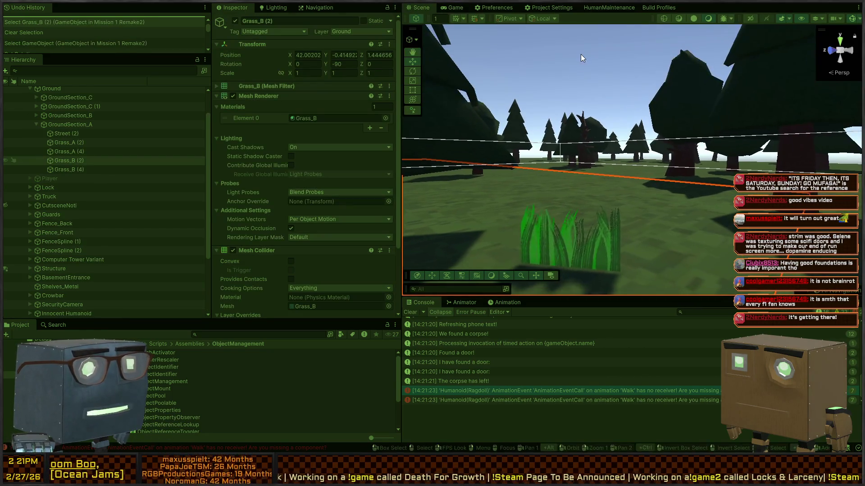
click(580, 55)
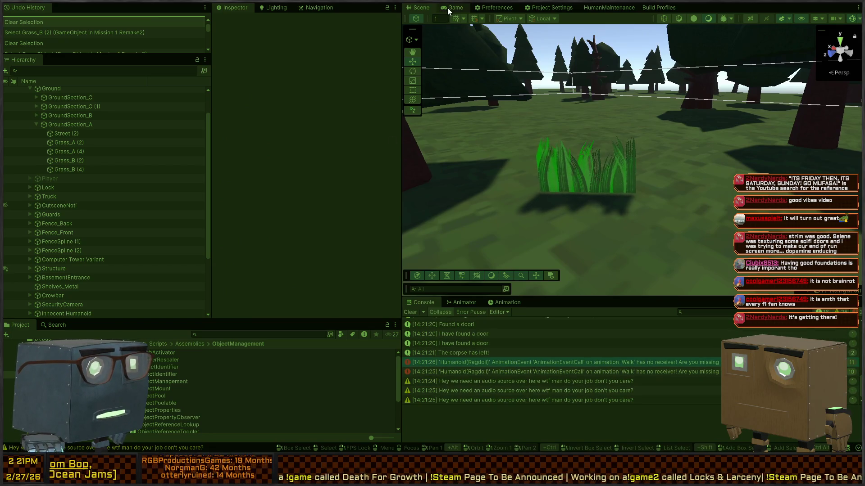
click(452, 7)
key(w)
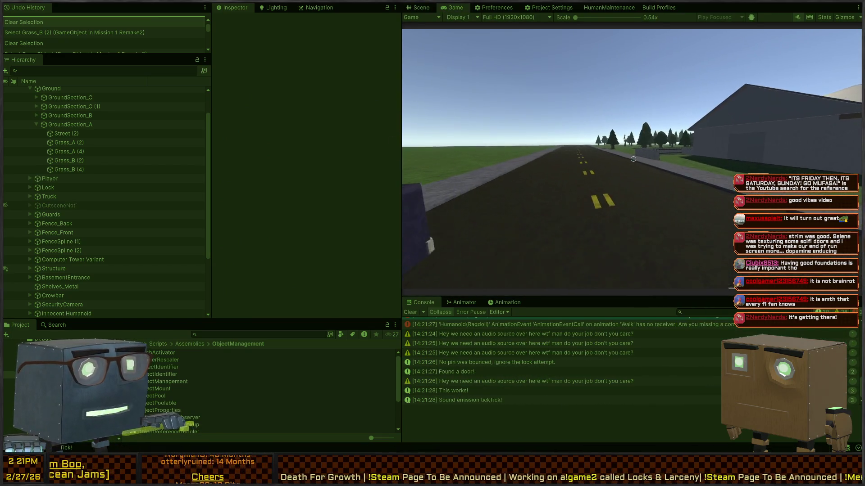
key(w)
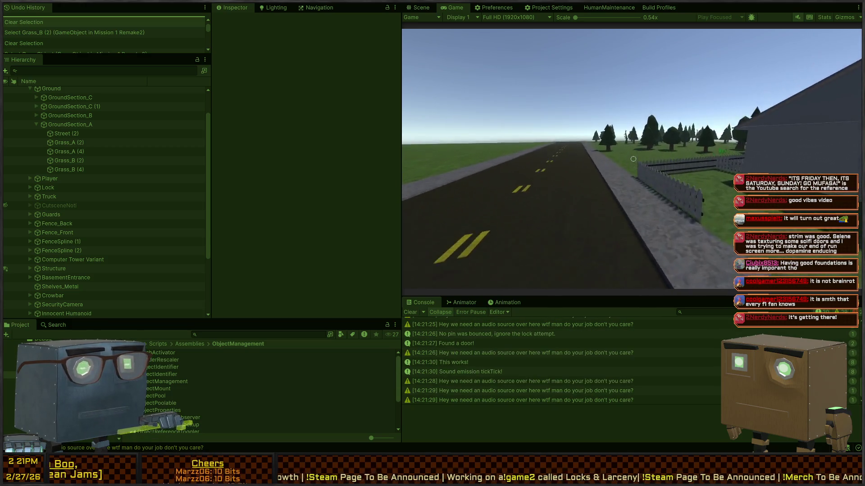
key(w)
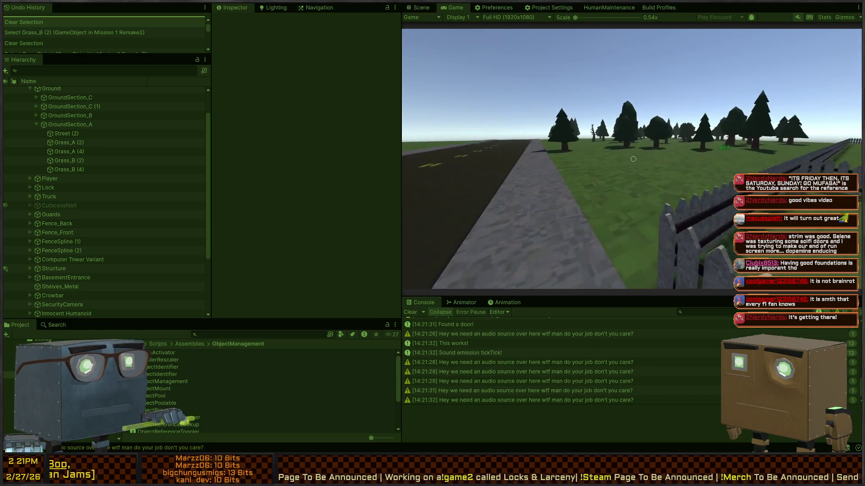
key(w)
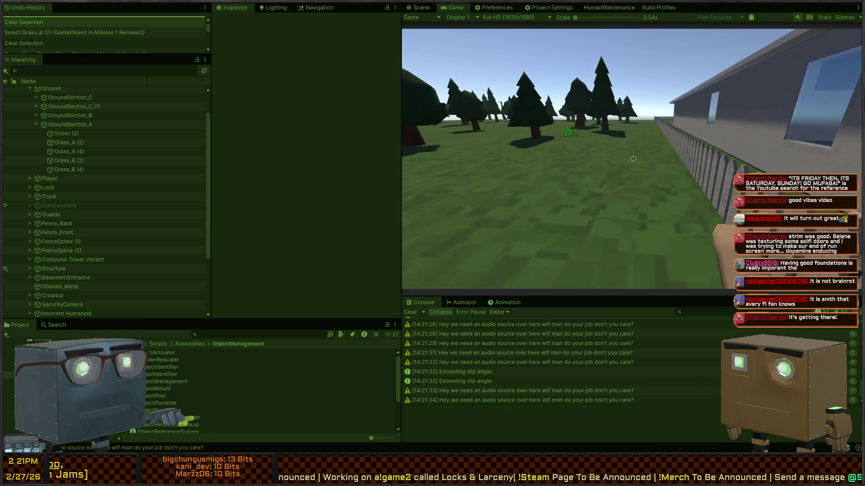
key(w)
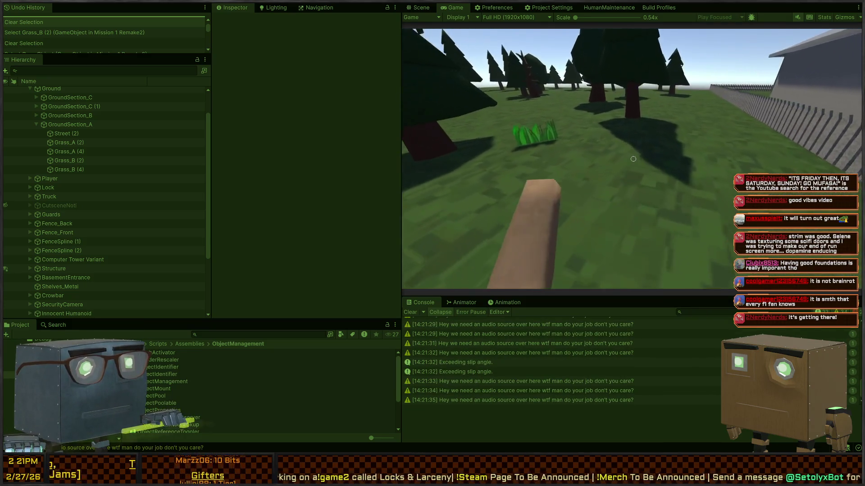
key(s)
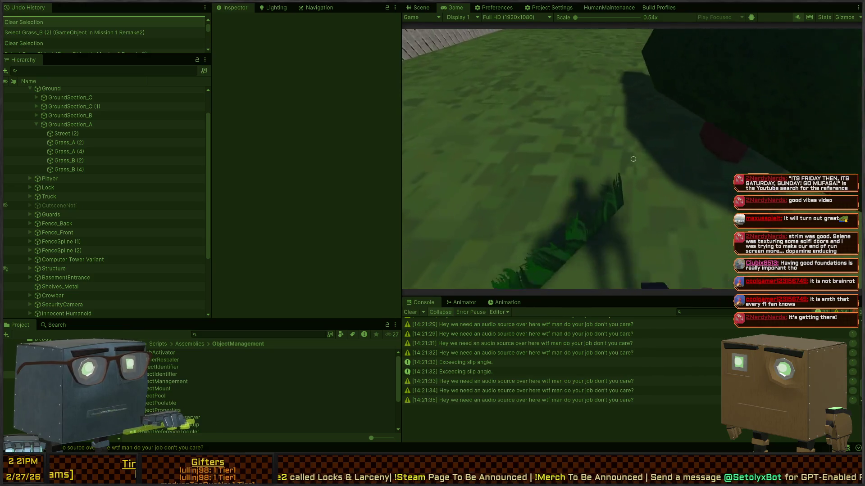
key(w)
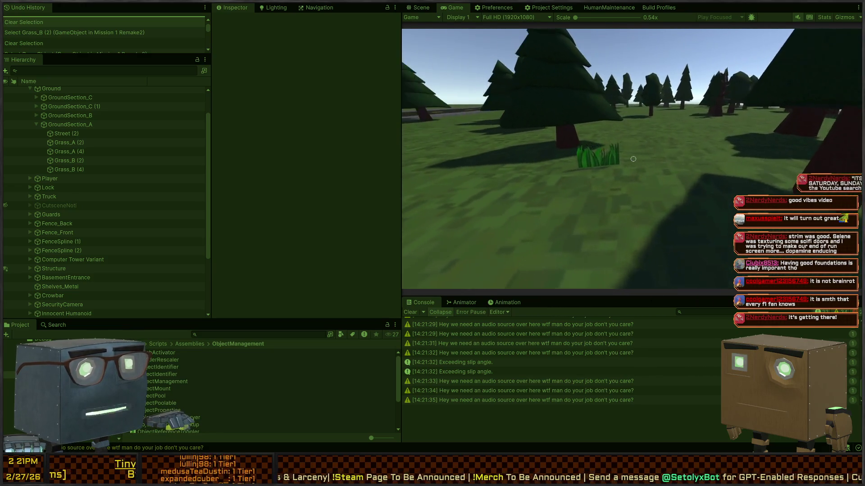
key(s)
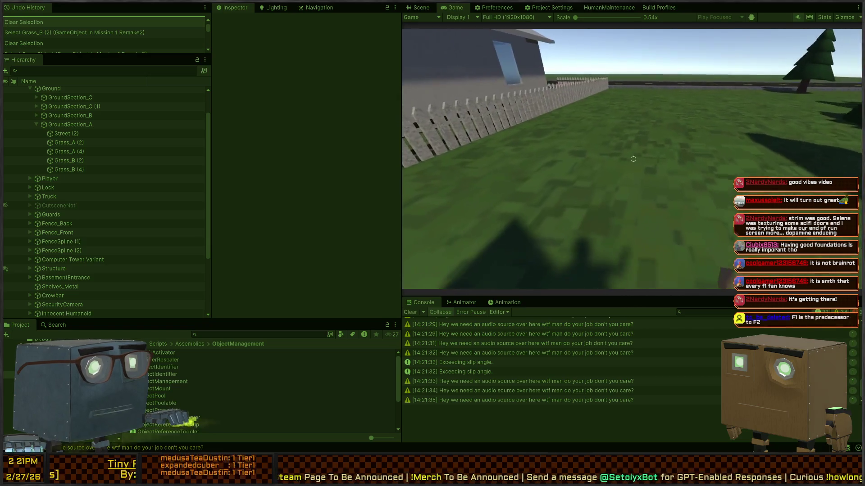
key(ctrl+p)
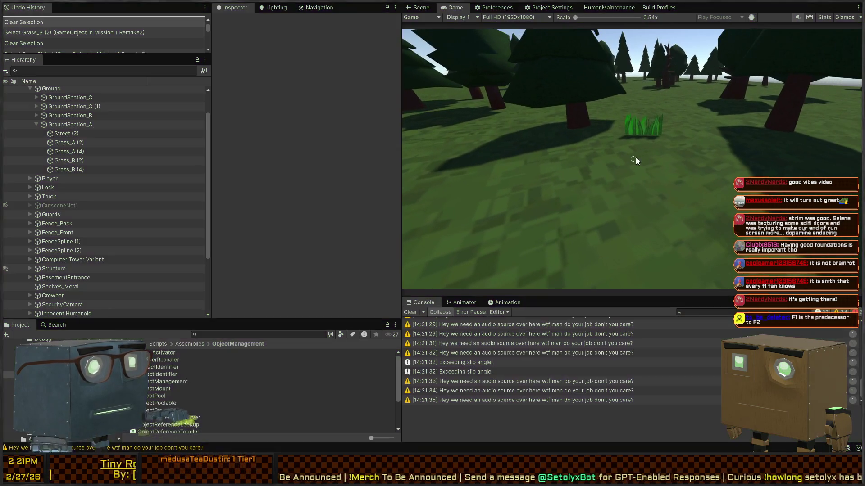
click(599, 173)
Frame the look-at object and wrap it in a new empty parent with Ctrl+Shift+G
mouse_move(599, 173)
mouse_down()
mouse_move(628, 163)
mouse_move(626, 189)
mouse_up()
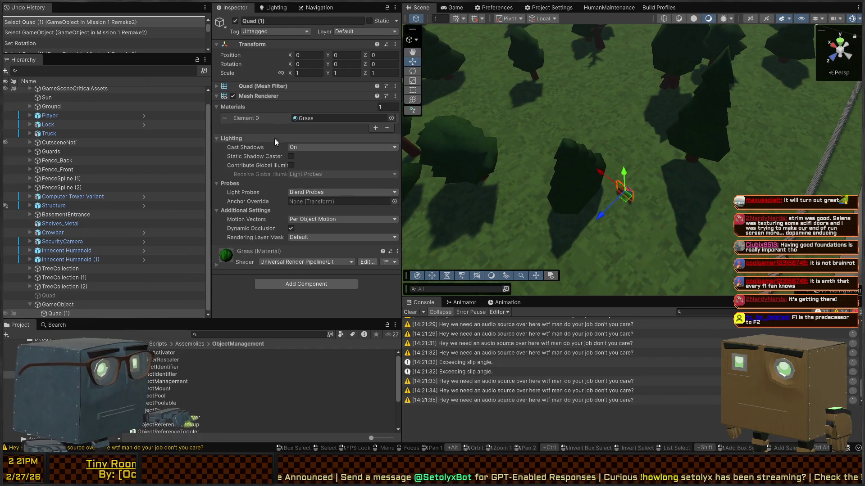
click(67, 305)
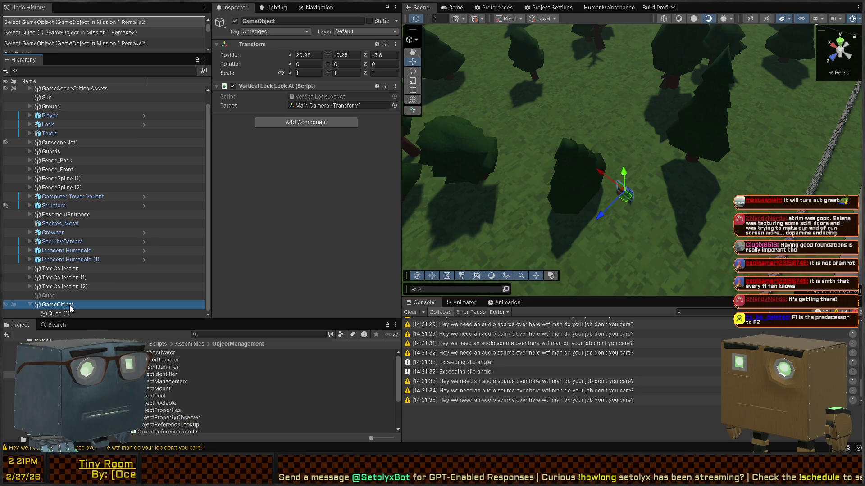
click(67, 314)
drag(581, 203, 583, 206)
key(f)
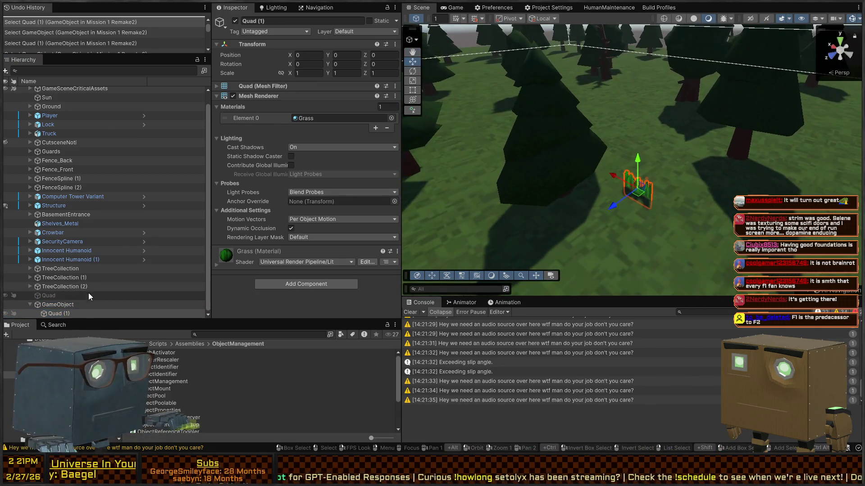
click(68, 308)
key(f)
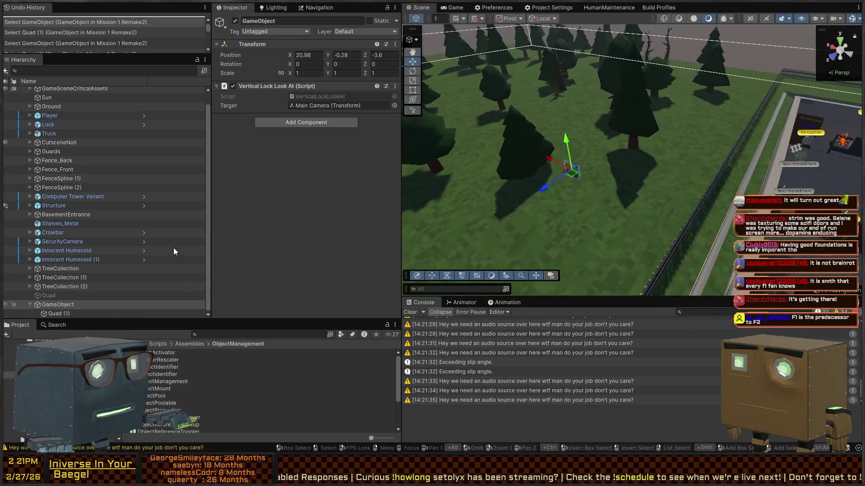
click(53, 302)
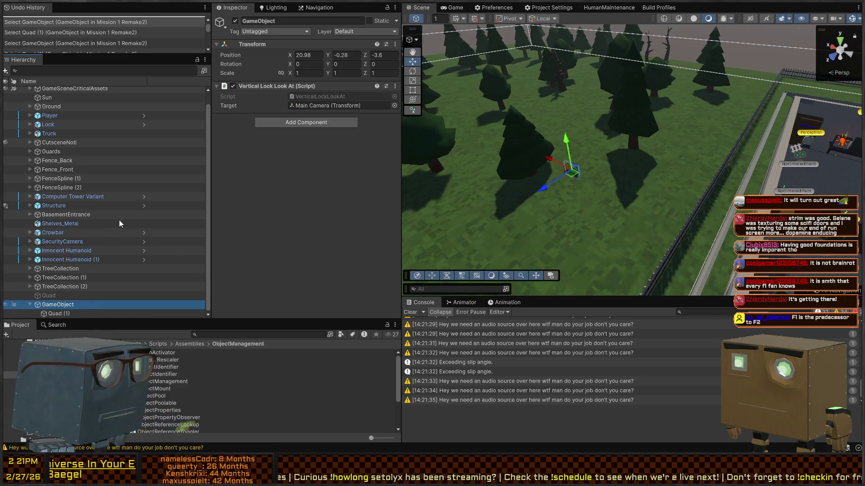
key(ctrl+shift+g)
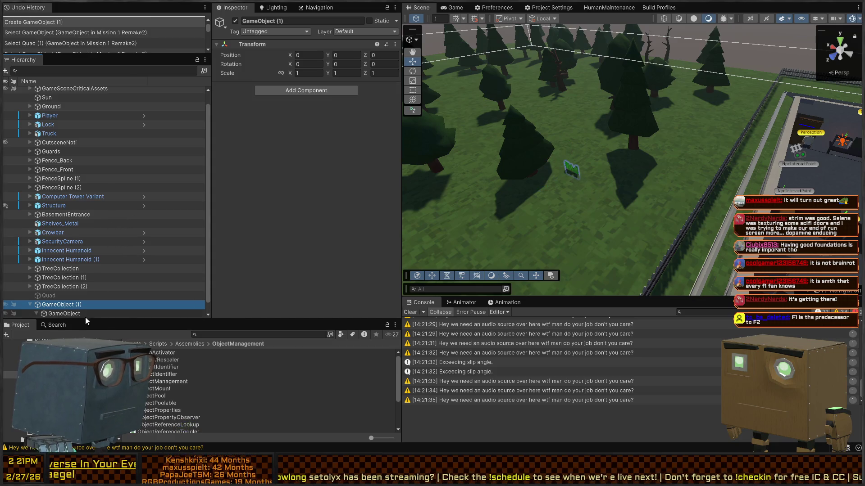
click(67, 316)
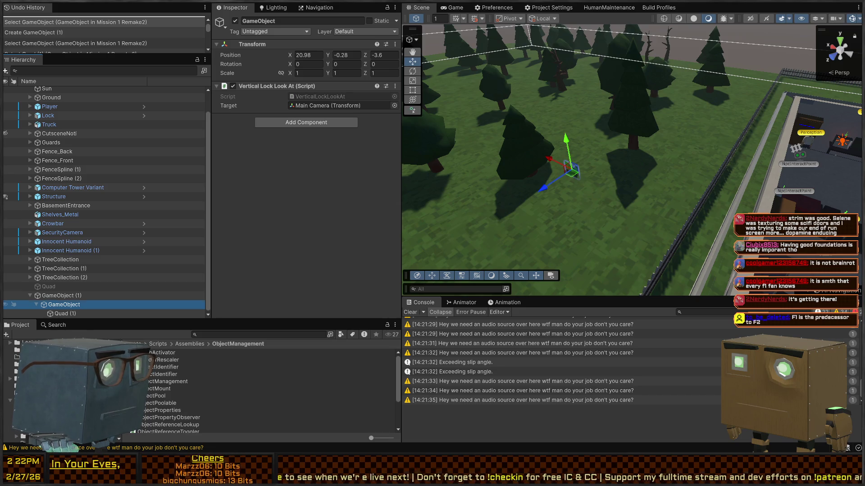
Open Prefabs/Environment, rename the nested object to Grass, and drag it in as a prefab
click(122, 378)
scroll(160, 374, down, 2)
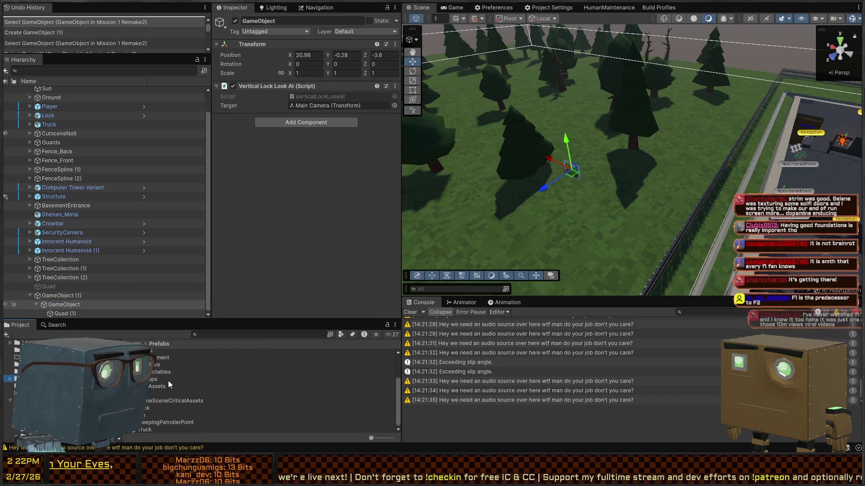
double_click(156, 363)
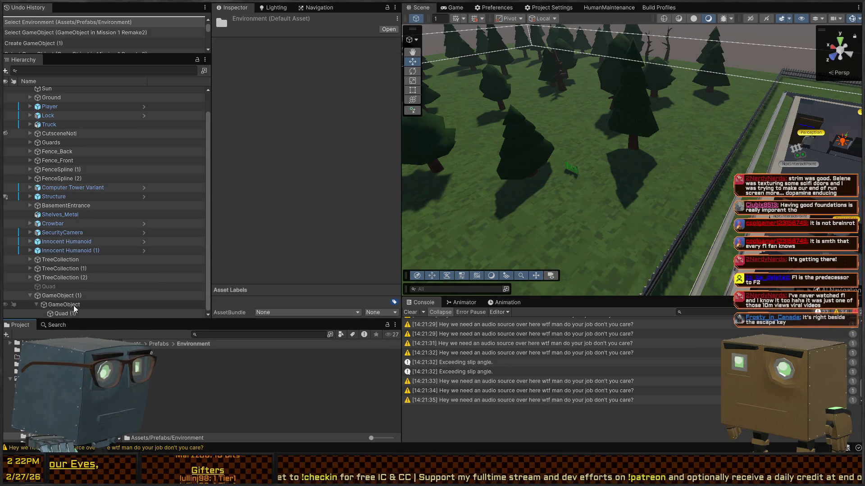
click(68, 304)
click(73, 304)
text(Grass)
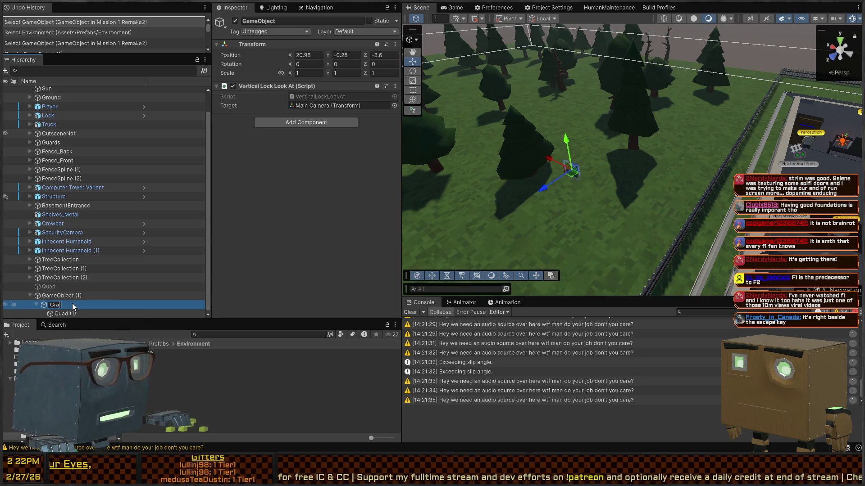
key(Return)
mouse_move(72, 304)
mouse_down()
mouse_move(46, 310)
mouse_move(196, 389)
mouse_up()
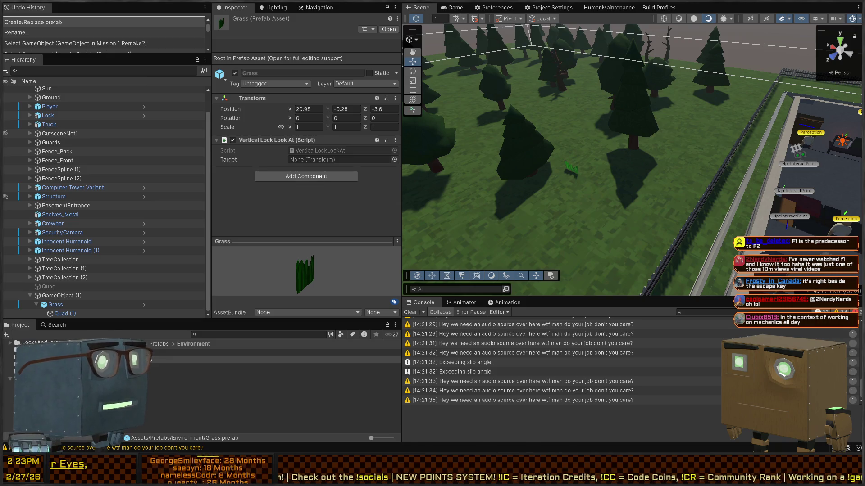
Fly the scene camera down beside the grass, then reselect Grass and collapse its child quad
key(d)
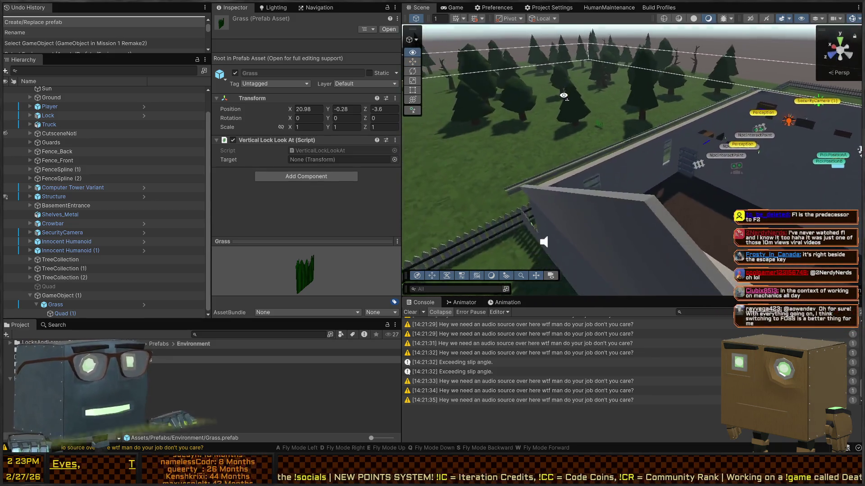
key(w)
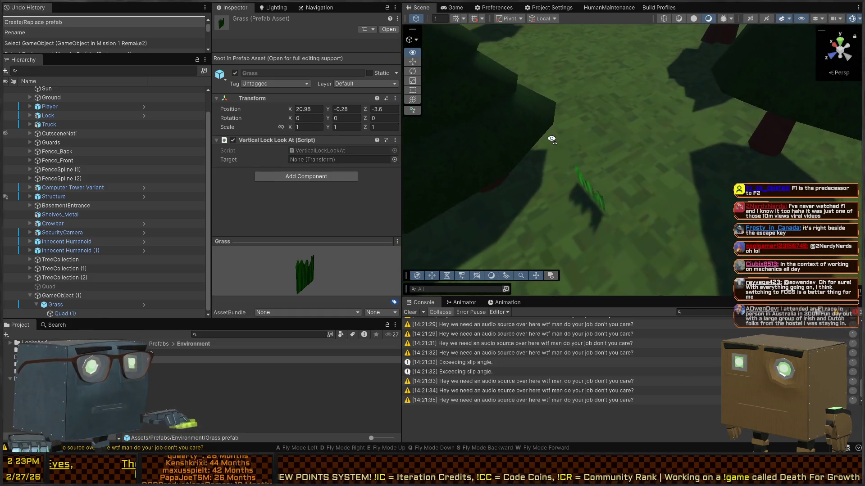
click(593, 163)
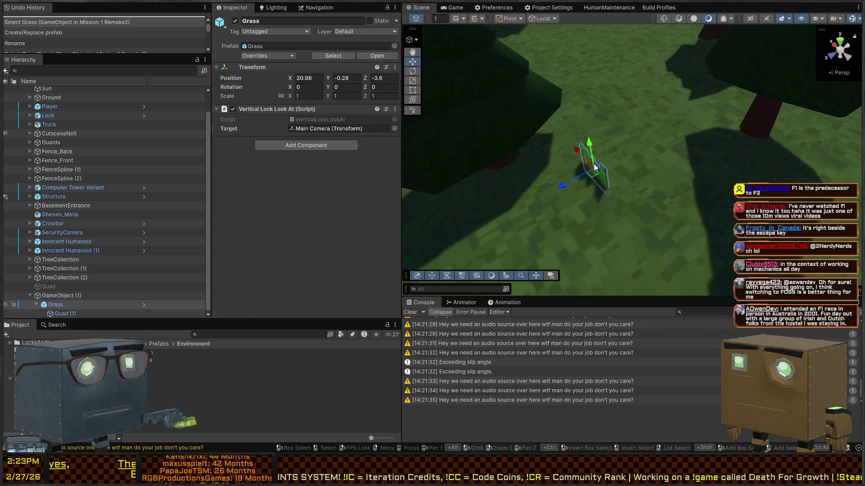
click(70, 295)
click(71, 305)
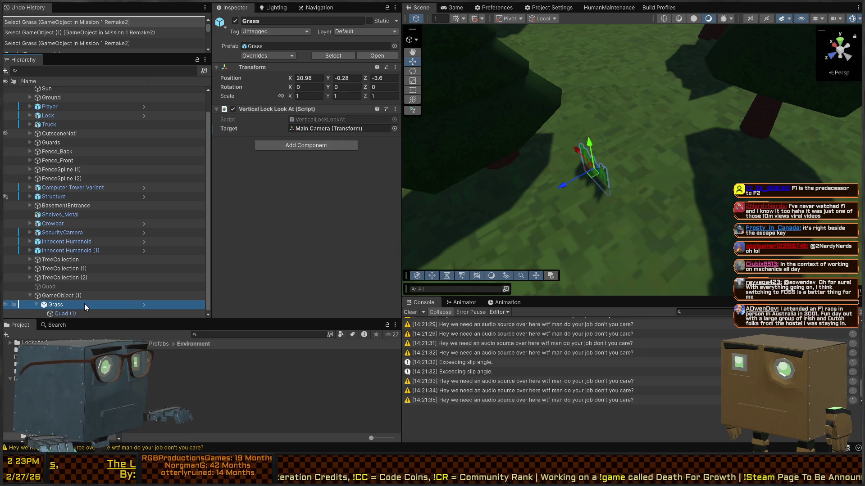
key(Left)
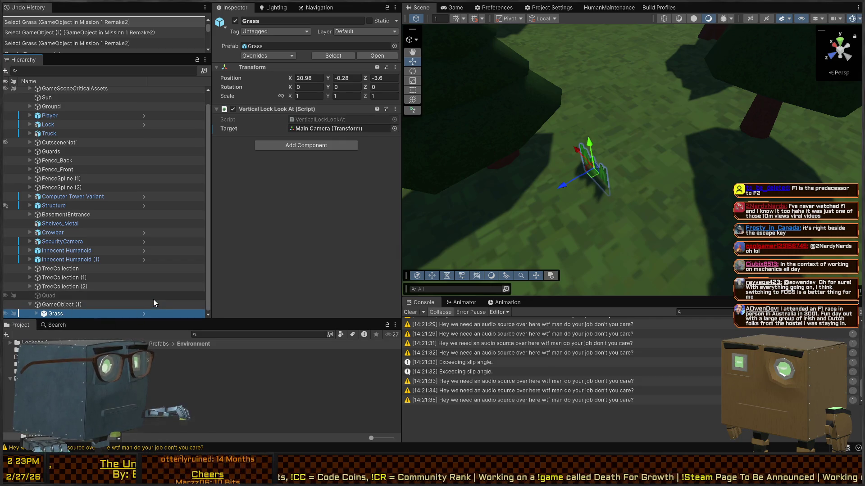
Paste Grass copies up to 40 and move the grass group into the tree field
key(ctrl+v)
key(ctrl+v)
key(ctrl+v)
key(ctrl+v)
key(ctrl+v)
key(ctrl+v)
key(ctrl+v)
key(ctrl+v)
key(ctrl+v)
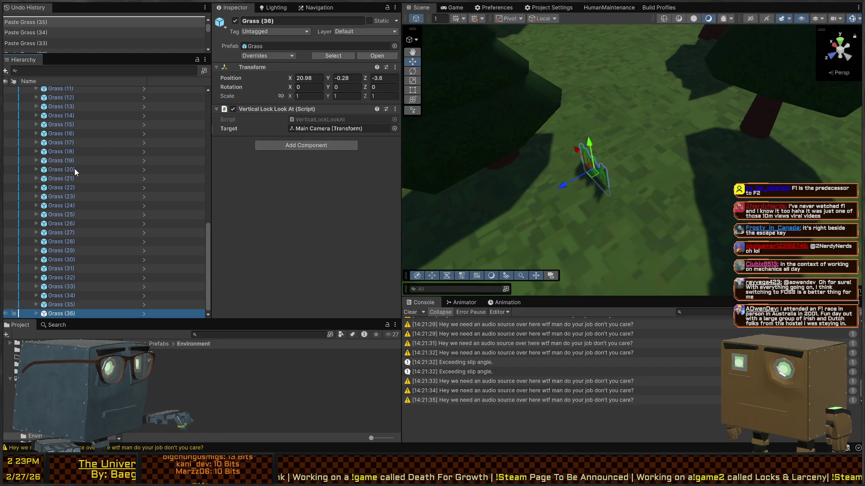
key(ctrl+v)
key(ctrl+v)
scroll(90, 178, up, 10)
click(56, 220)
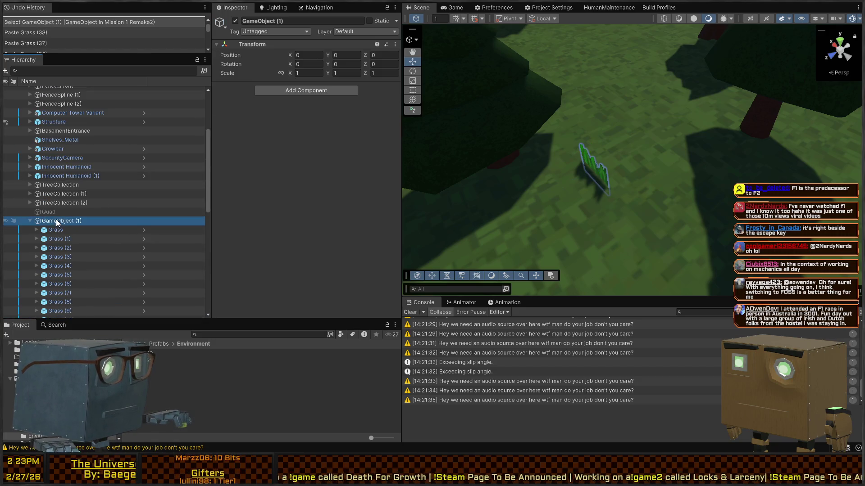
scroll(653, 185, down, 10)
mouse_move(608, 218)
mouse_down()
mouse_move(642, 198)
mouse_move(540, 171)
mouse_move(511, 156)
mouse_move(504, 140)
mouse_move(489, 151)
mouse_move(410, 134)
mouse_up()
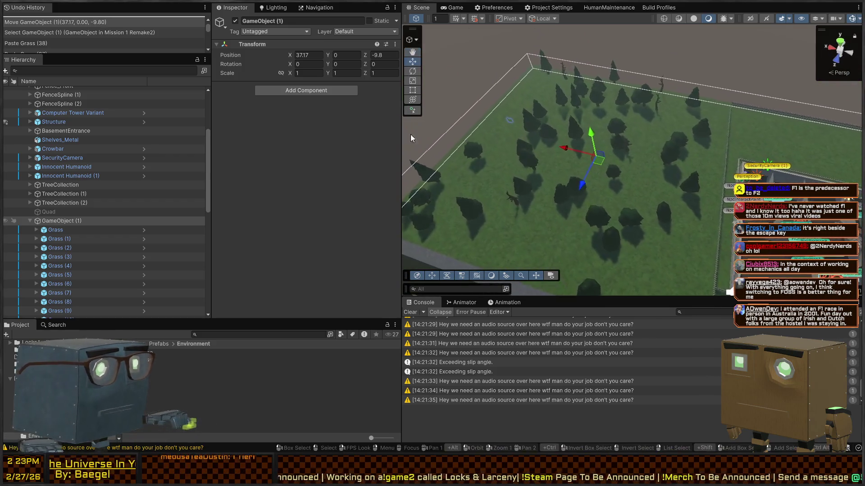
Select all 40 Grass objects and set Position X and Z to R(-20,20)
click(62, 232)
scroll(119, 242, down, 10)
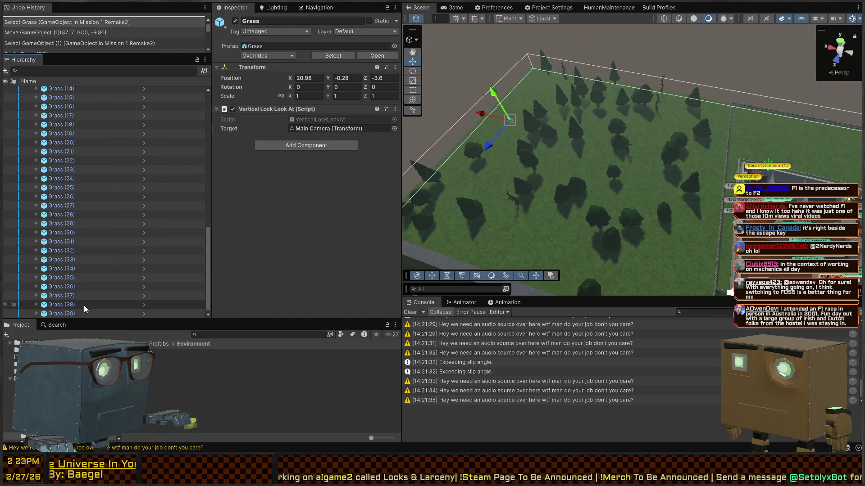
shift+click(84, 305)
click(314, 78)
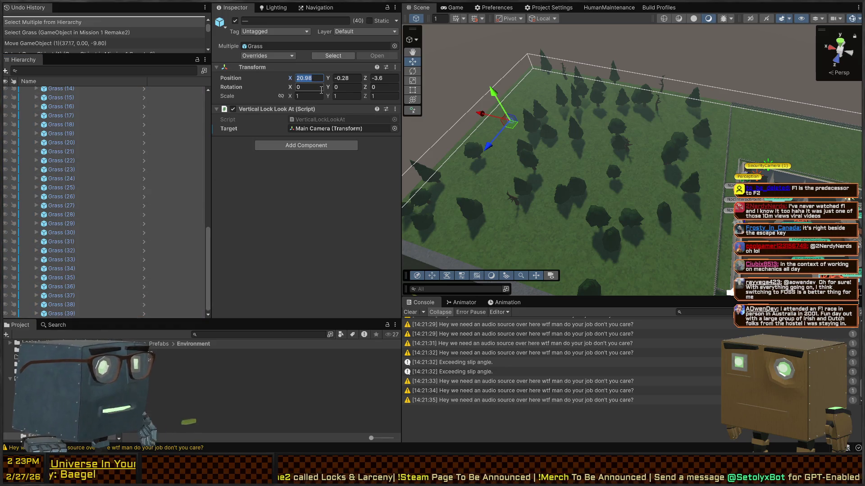
text(R(-2)
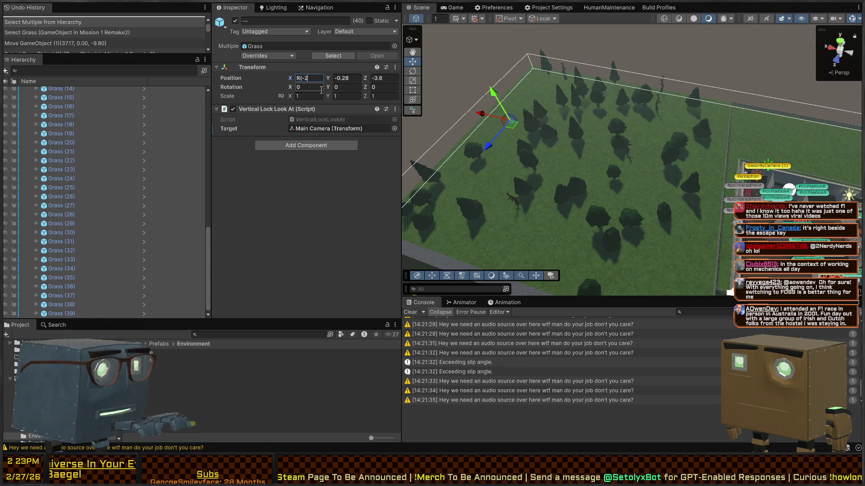
text())
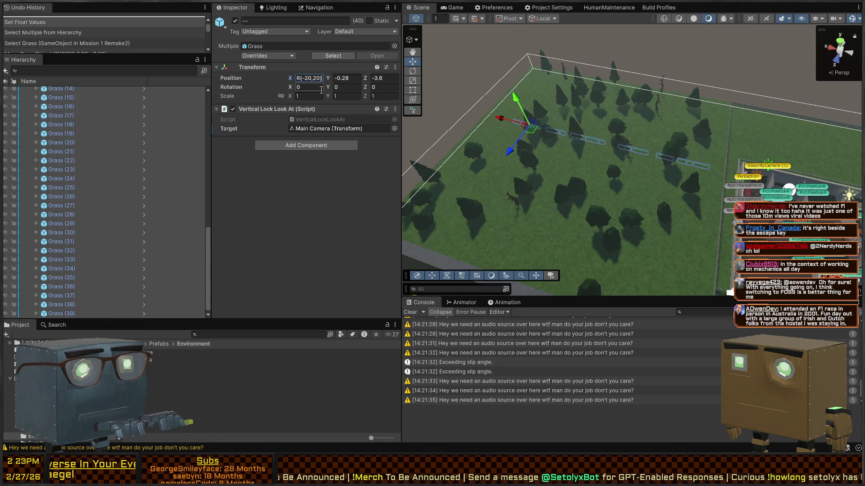
key(Tab)
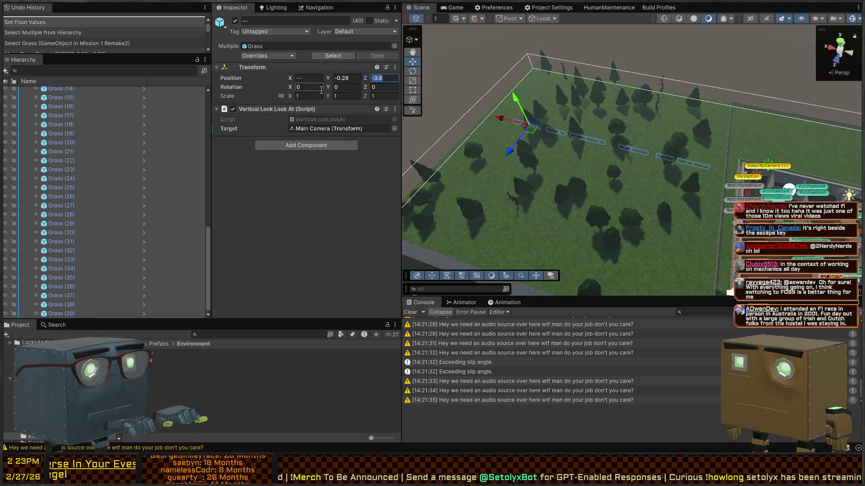
text(R(-20,20))
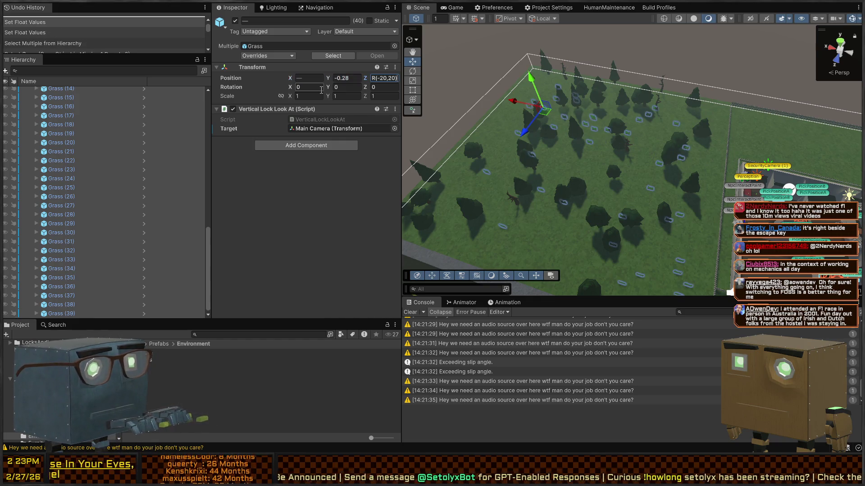
mouse_move(558, 124)
mouse_down()
mouse_move(604, 121)
mouse_move(608, 29)
mouse_move(520, 142)
mouse_up()
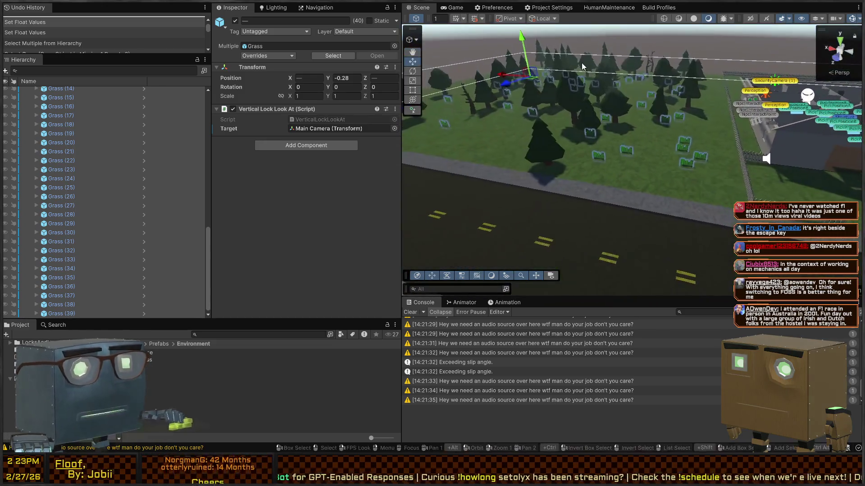
Play-test the scene by throwing and picking up boxes near the grass, then stop Play mode
key(ctrl+p)
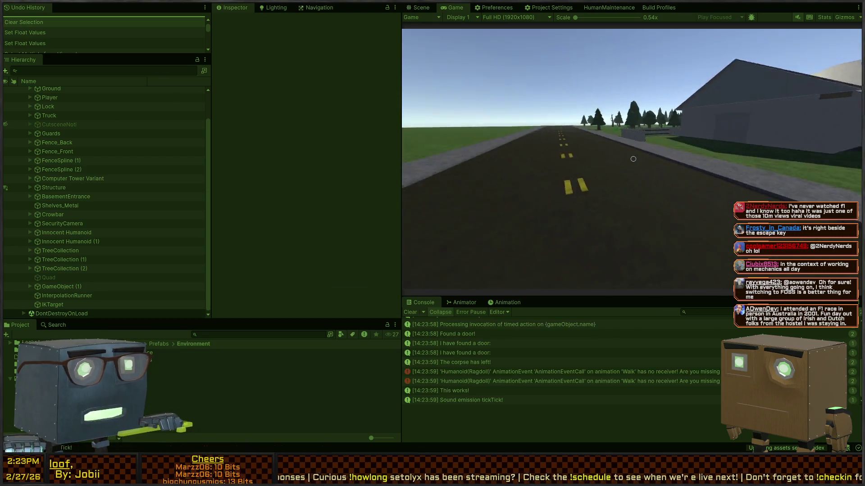
click(634, 159)
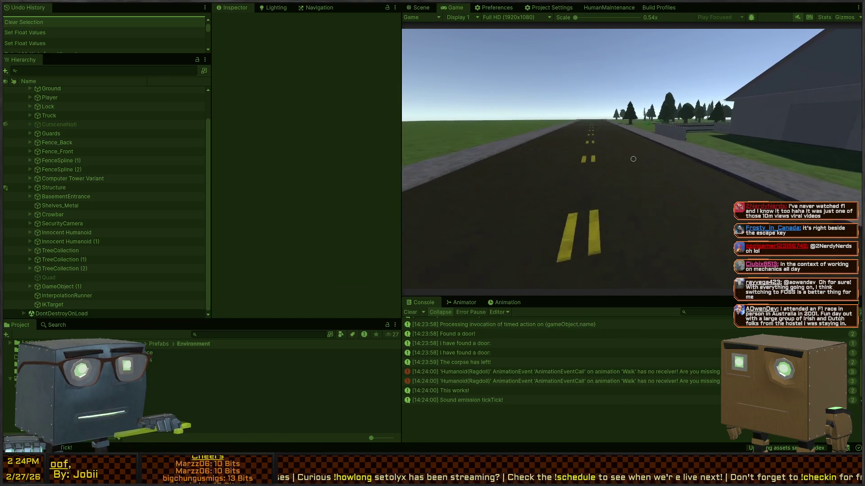
click(633, 159)
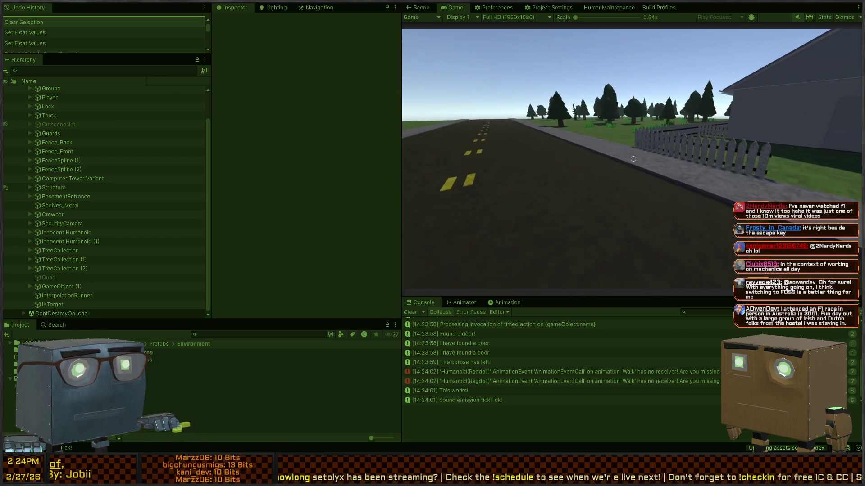
click(634, 159)
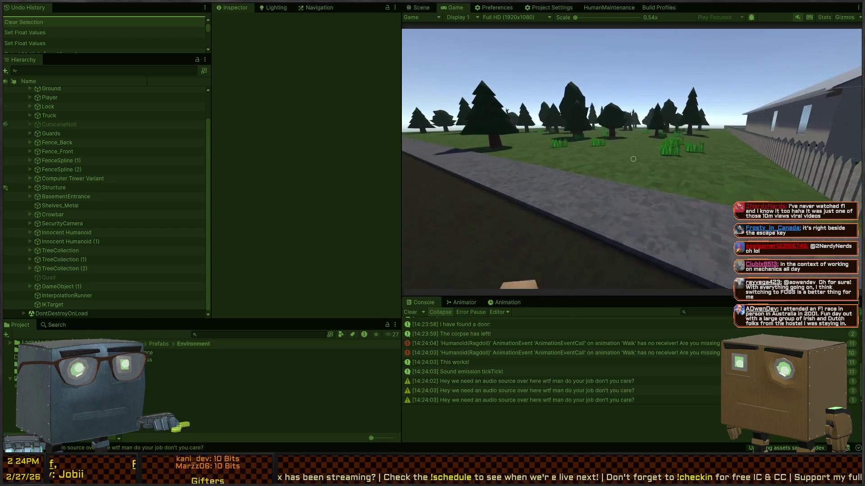
key(ctrl+p)
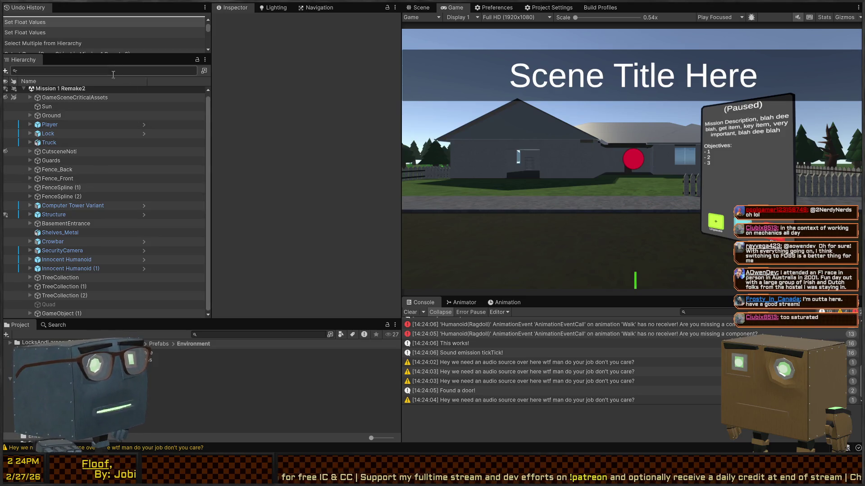
Rename the grass parent object to GrassCollection
click(55, 313)
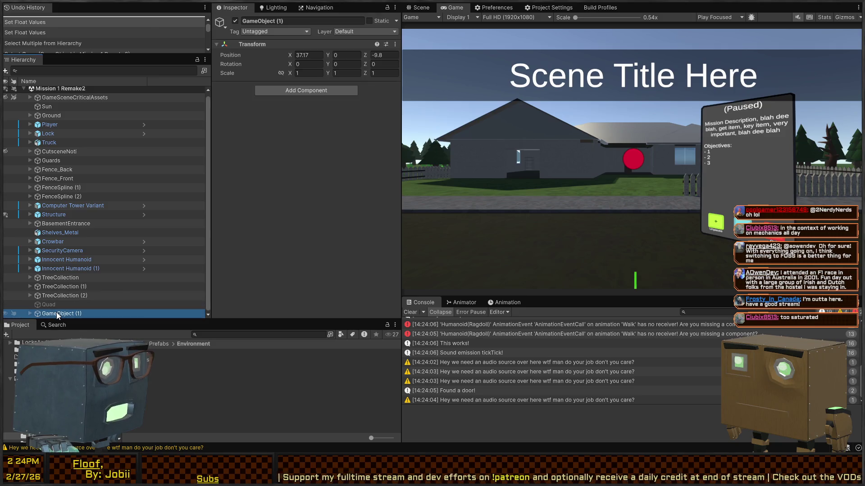
click(31, 314)
click(66, 216)
text(GrassCollection)
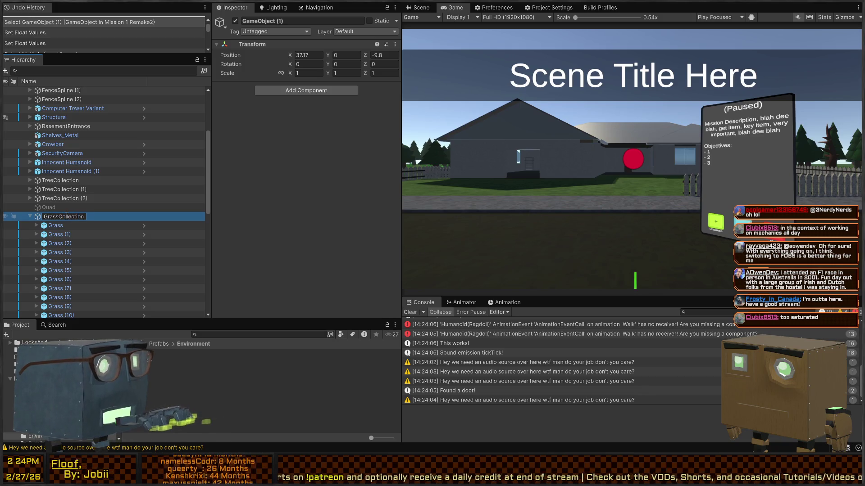
key(Return)
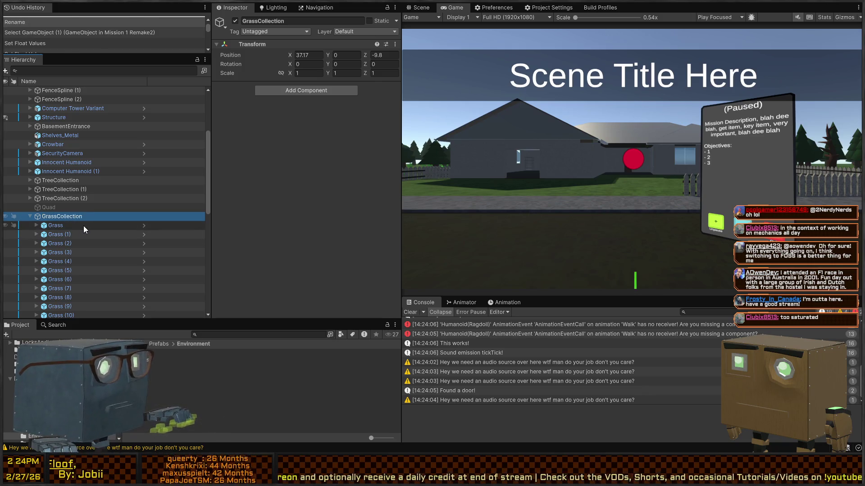
Paste 40 more Grass copies into GrassCollection and select all 80
click(88, 226)
scroll(109, 230, down, 10)
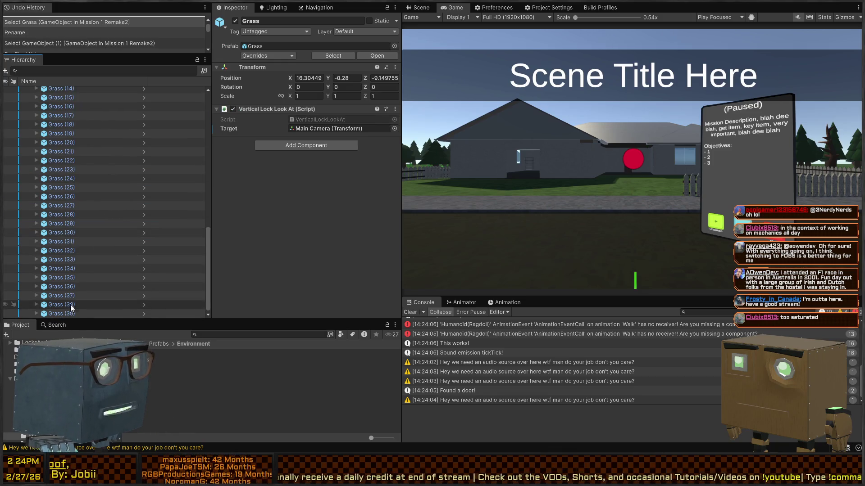
shift+click(67, 314)
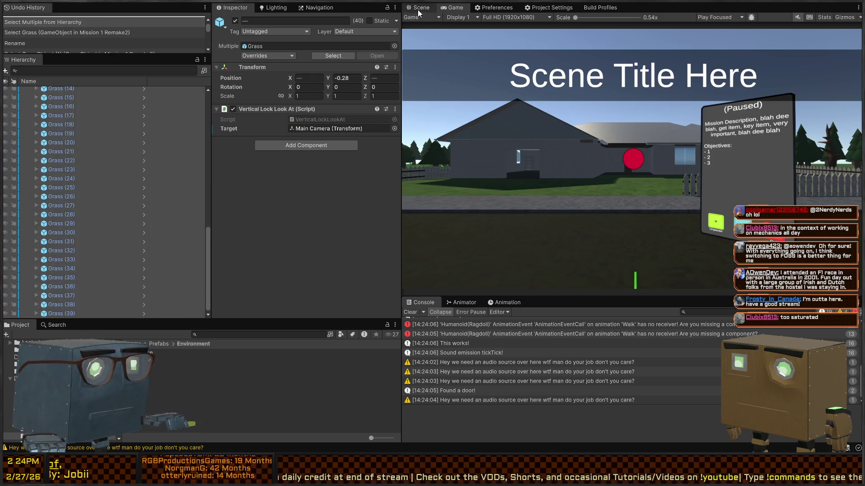
click(419, 10)
drag(618, 134, 628, 129)
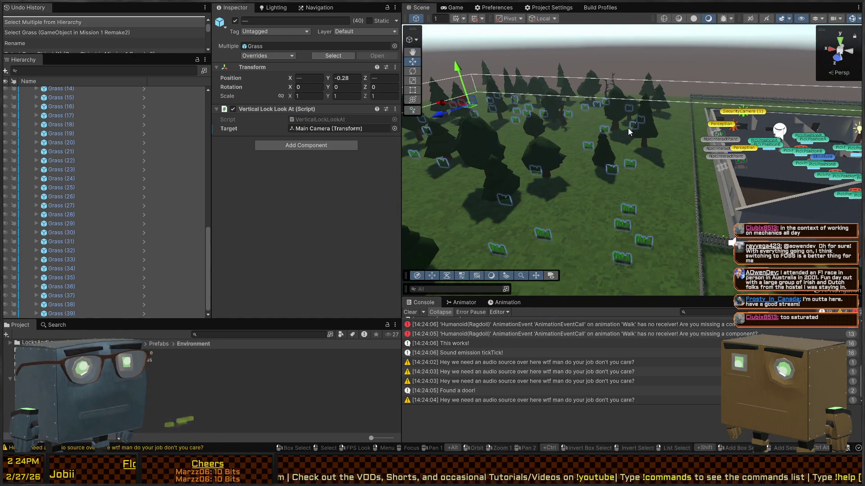
mouse_move(629, 129)
mouse_down()
mouse_move(557, 159)
mouse_move(633, 216)
mouse_up()
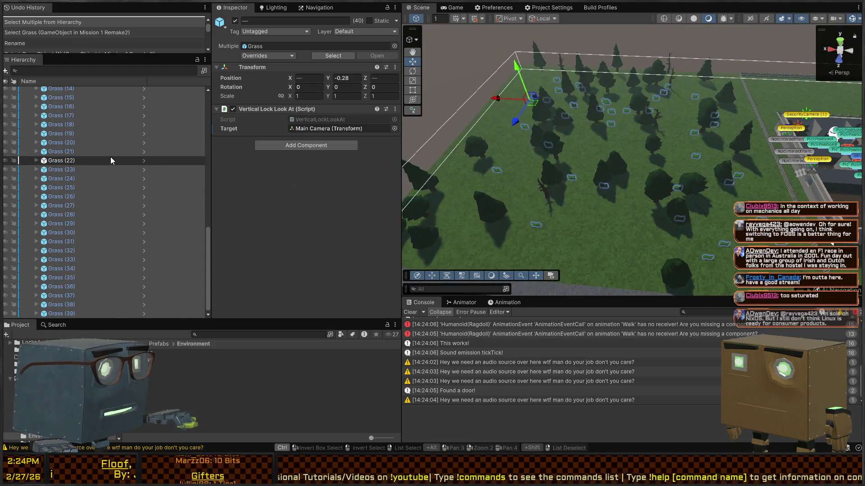
key(ctrl+v)
scroll(90, 143, up, 10)
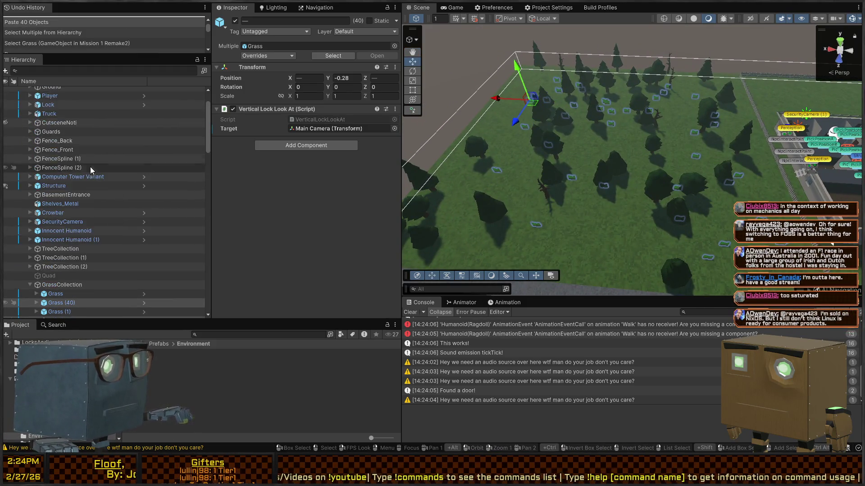
click(72, 148)
scroll(106, 179, down, 15)
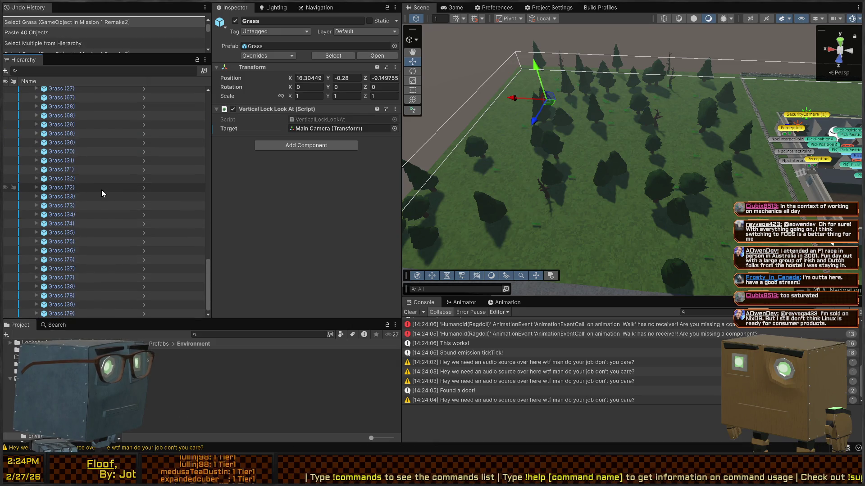
shift+click(69, 314)
Randomize the grass Position X with R(-20,20) and Position Z with R(-25,25)
click(309, 78)
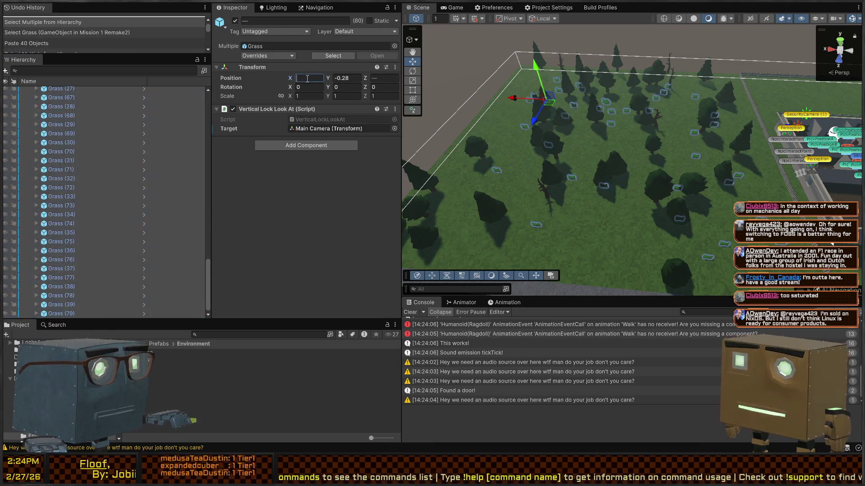
text(R(-20,20))
key(Tab)
text(R(-20,20))
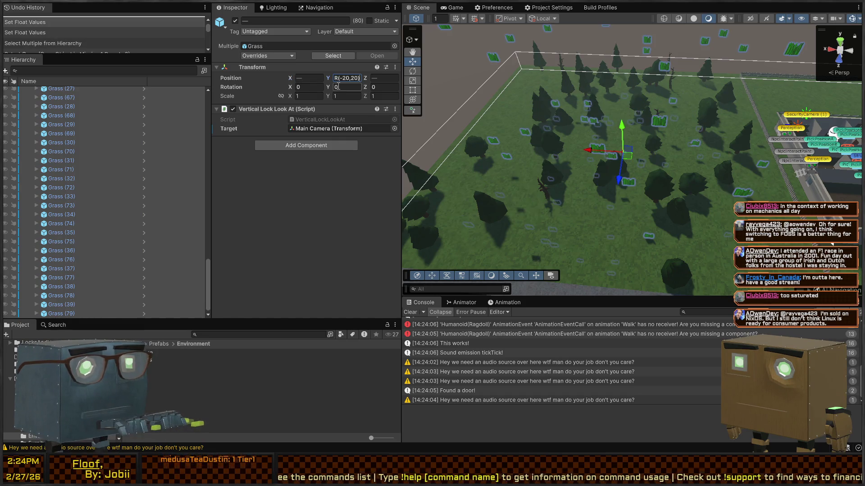
key(Tab)
text(R(-20,20))
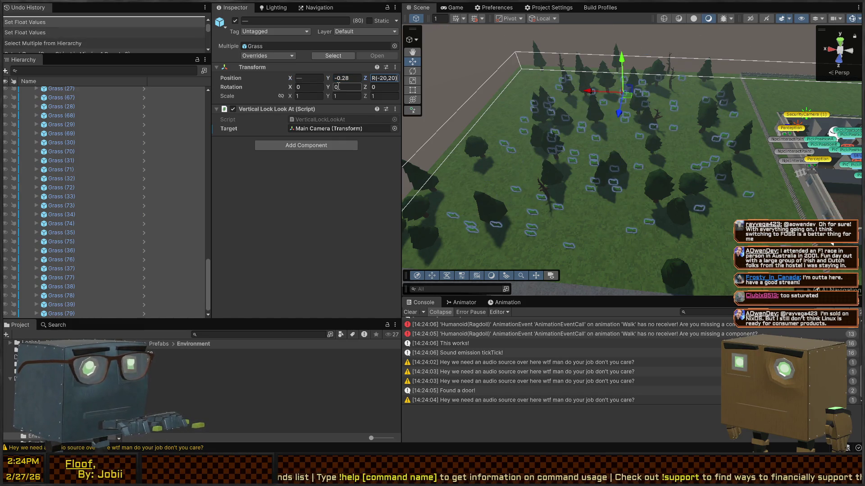
key(BackSpace)
key(BackSpace)
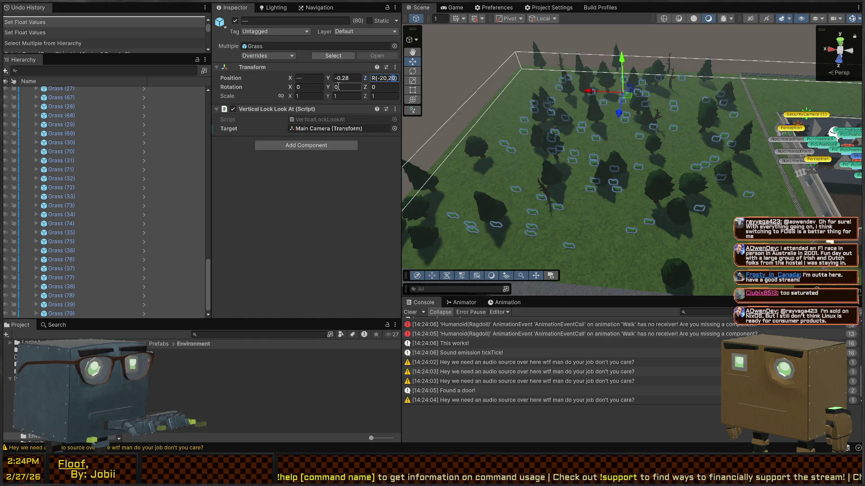
text(5))
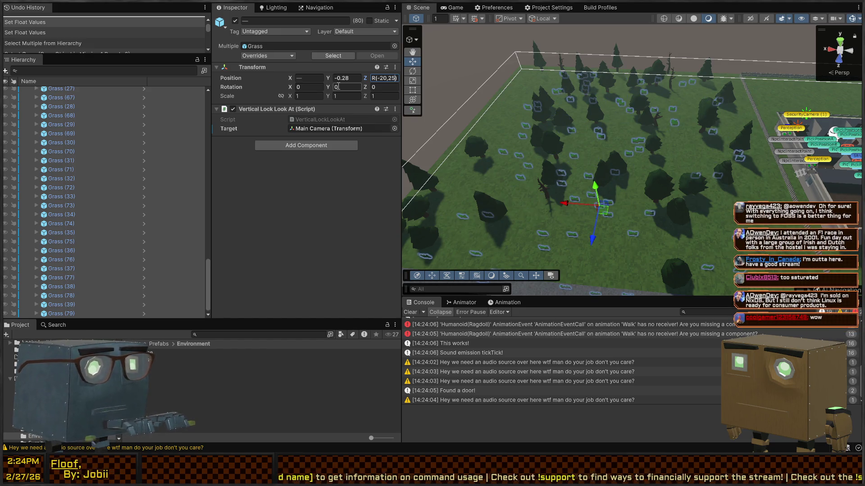
text(5)
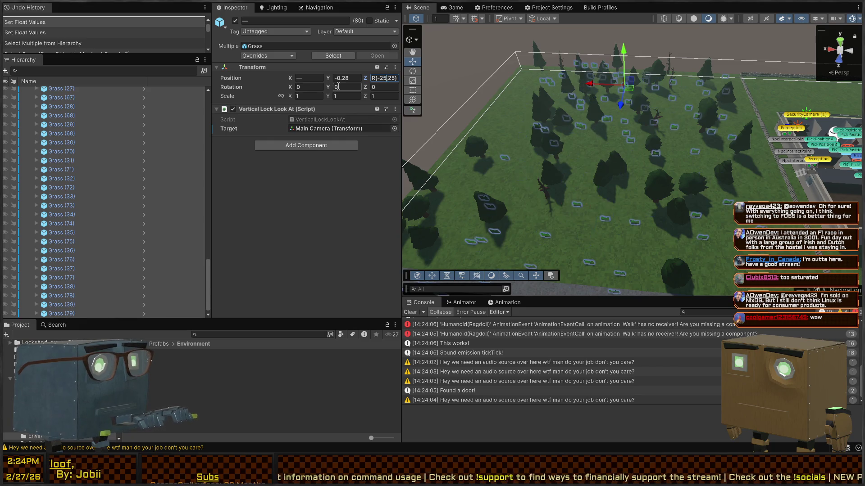
key(ctrl+a)
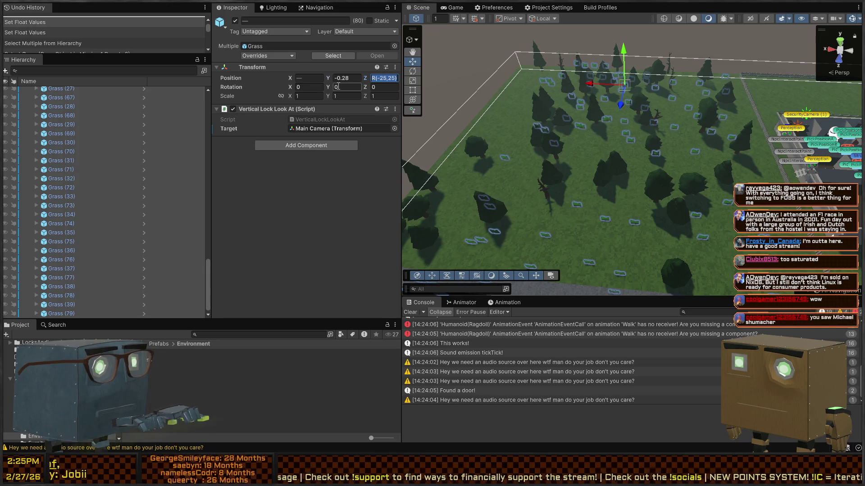
key(shift+Tab)
key(shift+Tab)
text(R(-25,25))
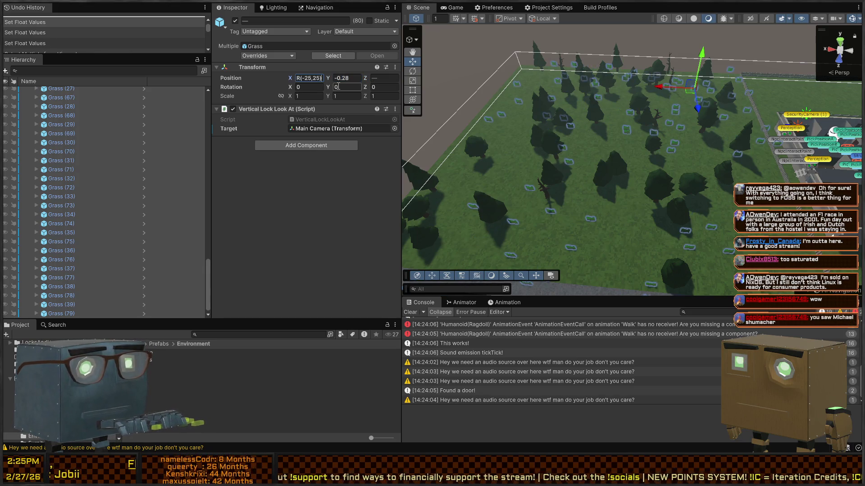
Narrow the random Position X range to R(-22,22)
right_click(592, 128)
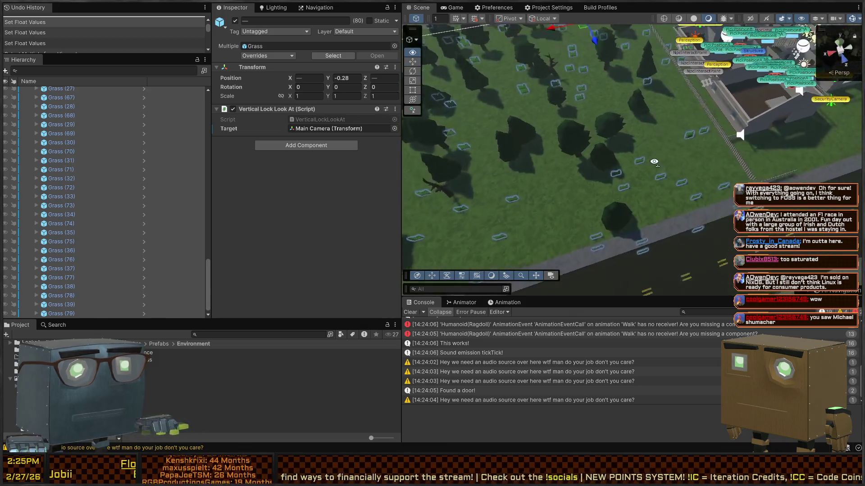
click(300, 78)
text(R(-25,25))
key(BackSpace)
text(2)
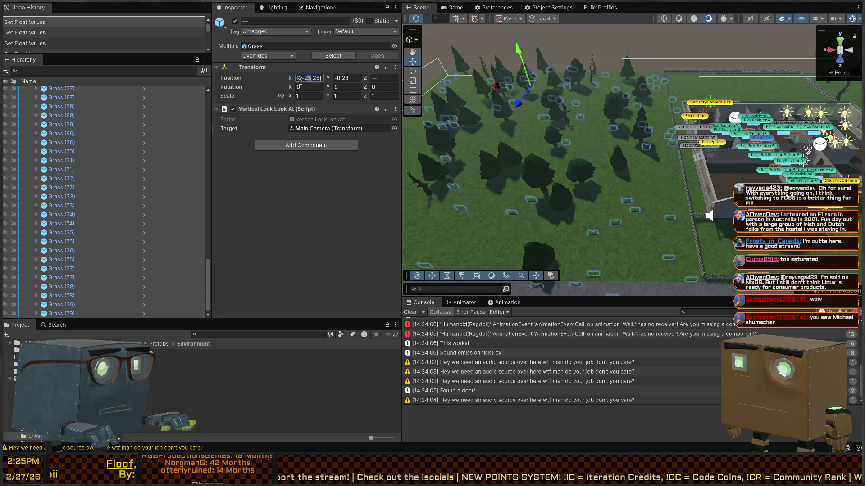
key(Return)
key(BackSpace)
text(2)
key(Return)
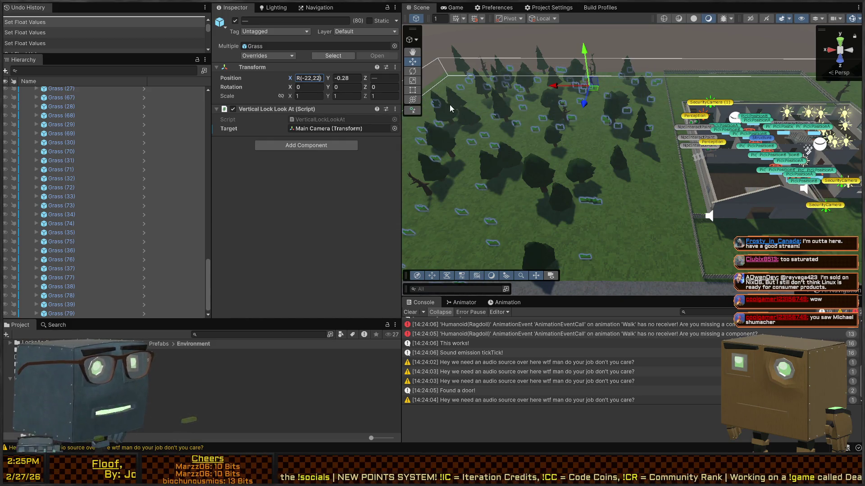
right_click(682, 134)
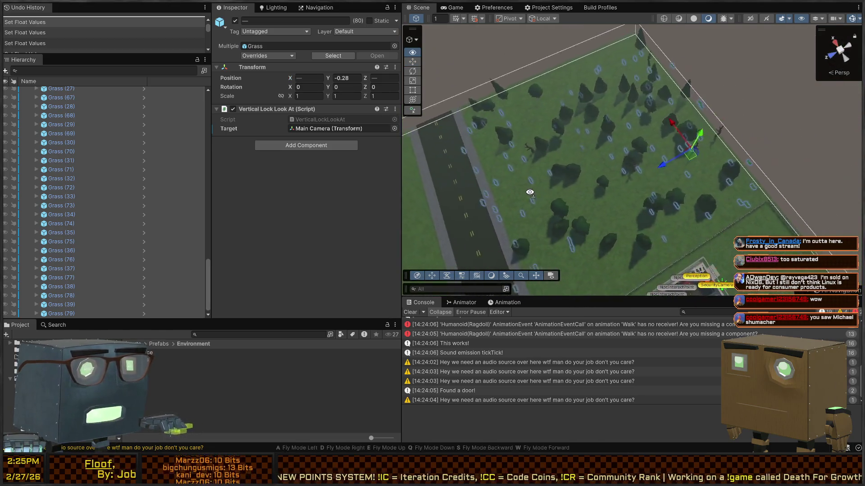
click(311, 79)
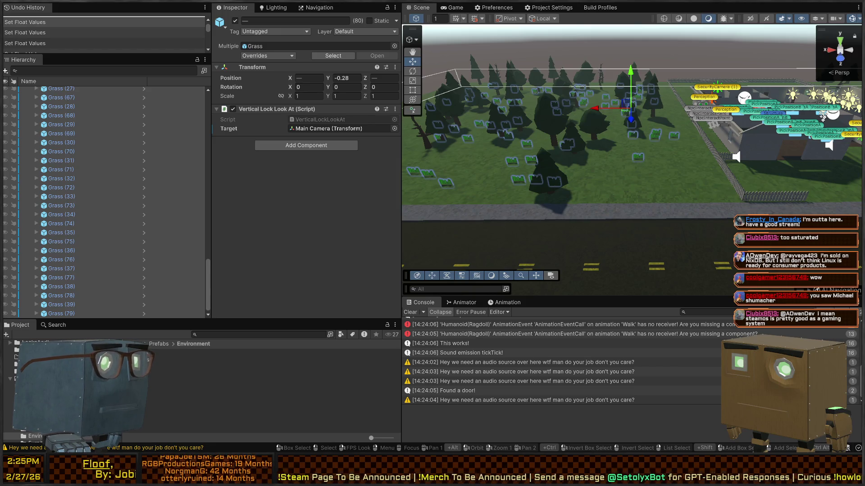
drag(637, 157, 637, 156)
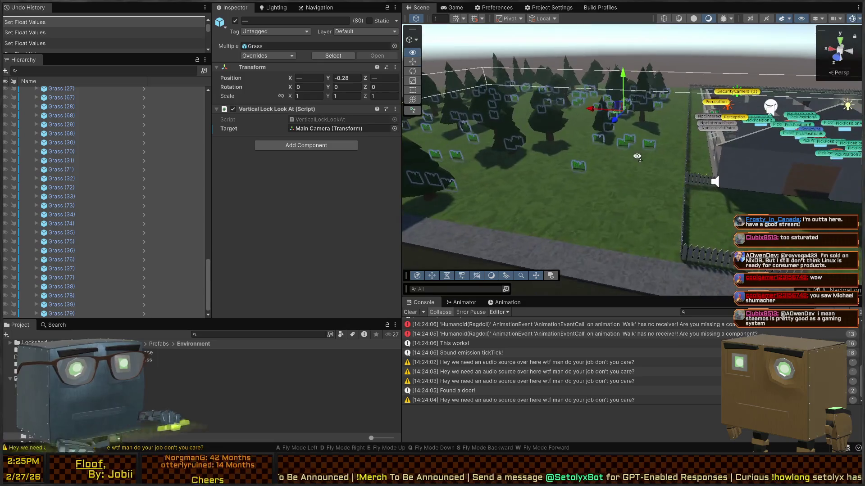
key(ctrl+p)
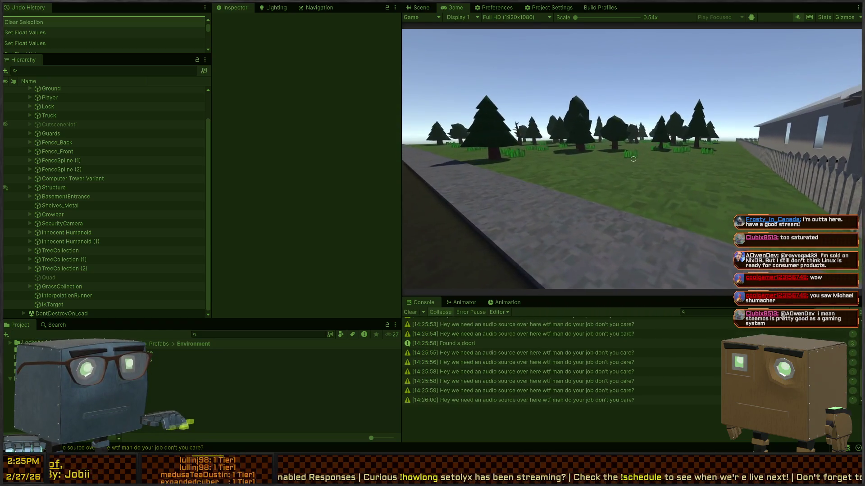
key(ctrl+p)
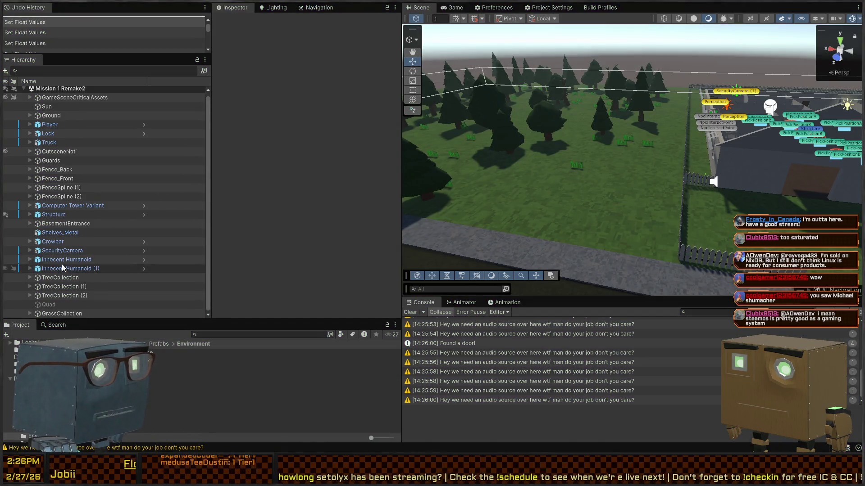
Expand GrassCollection and select all 80 Grass objects, Grass through Grass (79)
click(66, 295)
click(50, 314)
click(28, 313)
scroll(85, 291, down, 5)
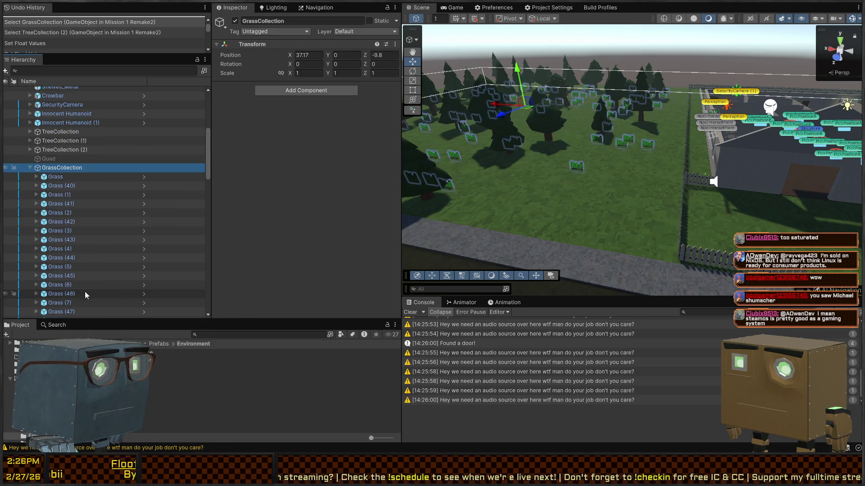
click(75, 176)
scroll(96, 203, down, 5)
scroll(96, 203, down, 10)
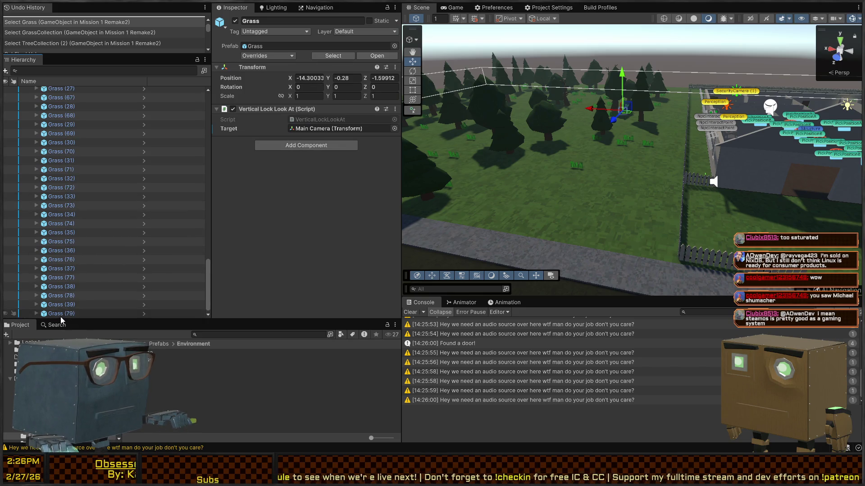
click(62, 313)
scroll(109, 178, up, 20)
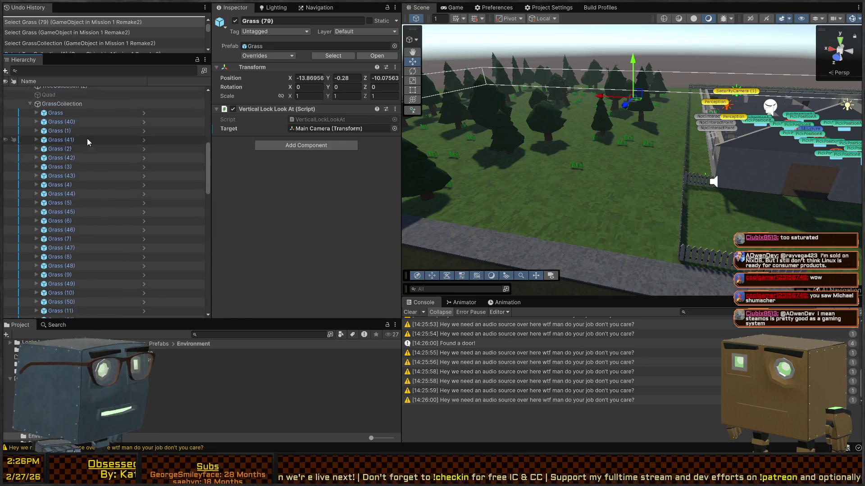
scroll(83, 187, down, 9)
shift+click(68, 157)
Set the grass Position Y to the random range R(-.28,0)
click(347, 79)
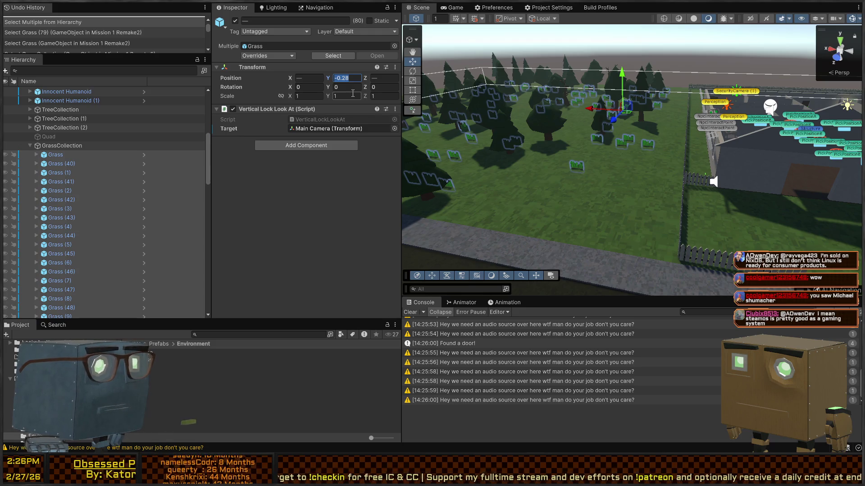
text(R(-)
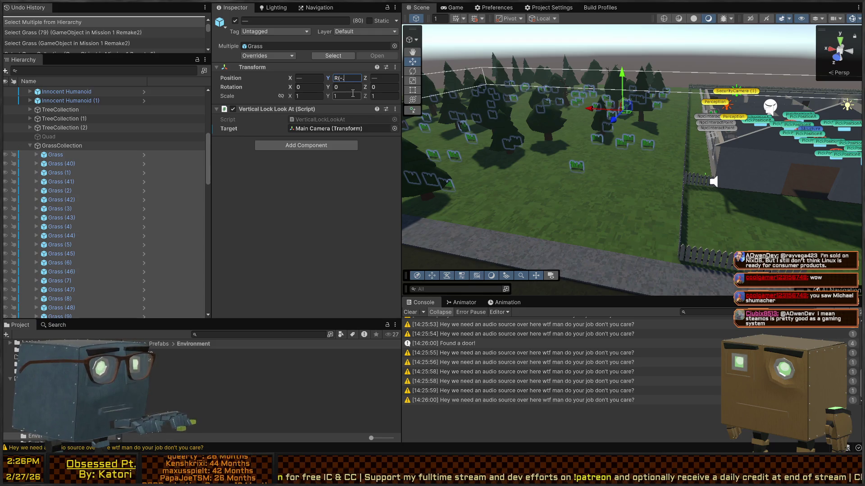
text(.28)
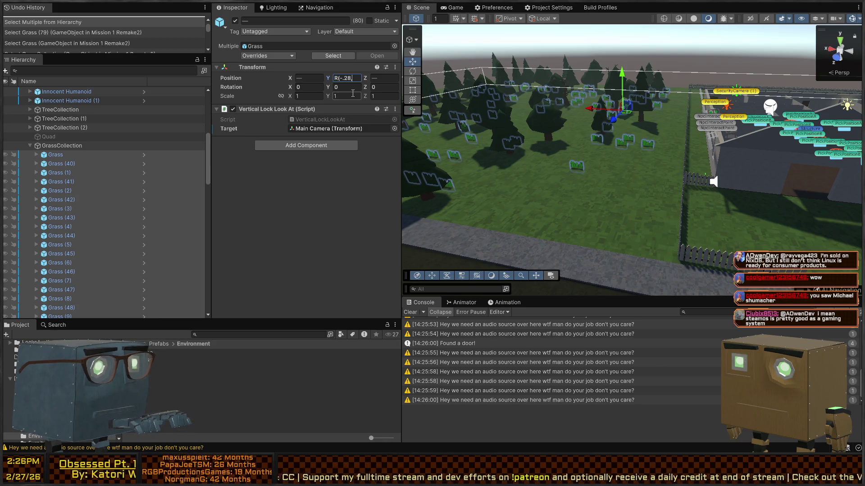
text(,0))
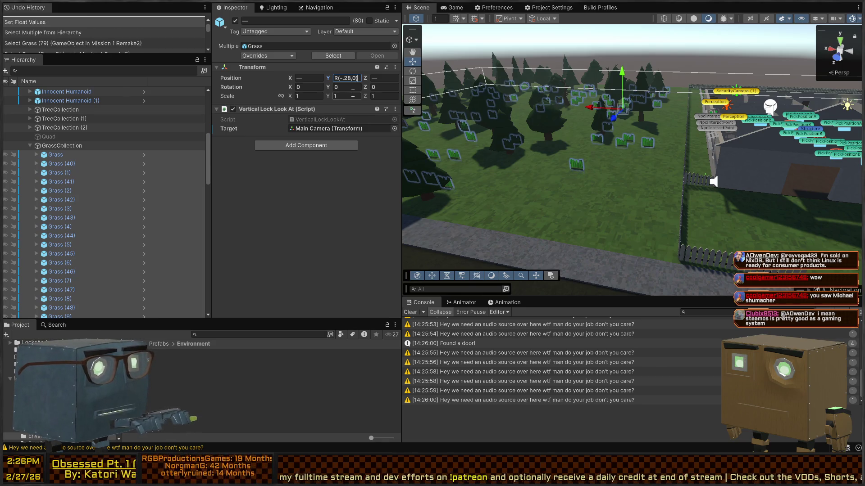
key(ctrl+a)
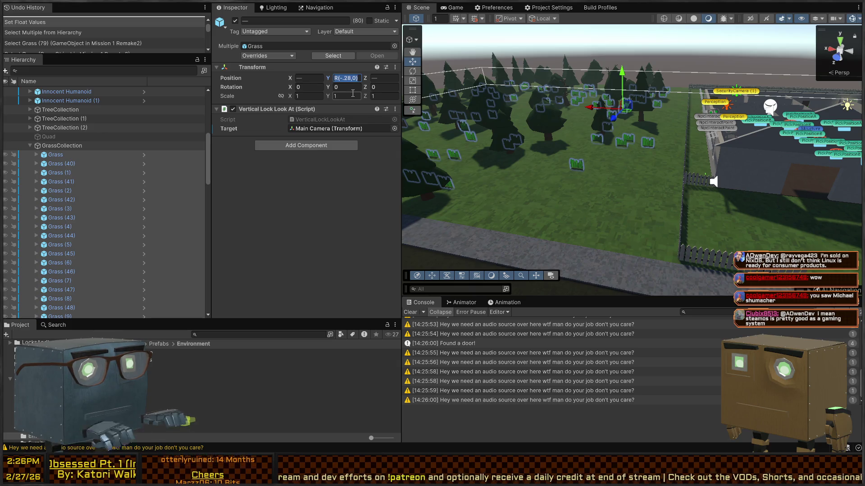
key(Return)
Give Scale X, Y and Z the random range R(.8,1.2), then start Play mode
click(318, 99)
text(R(.8,)
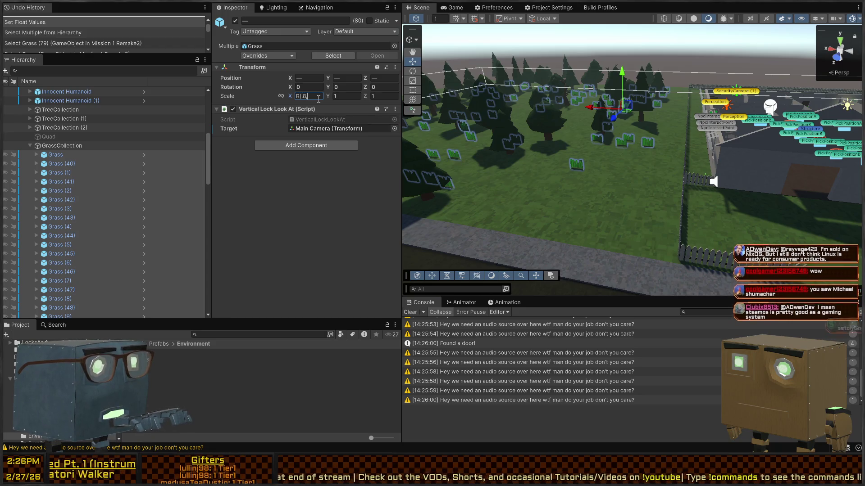
text(1.2)
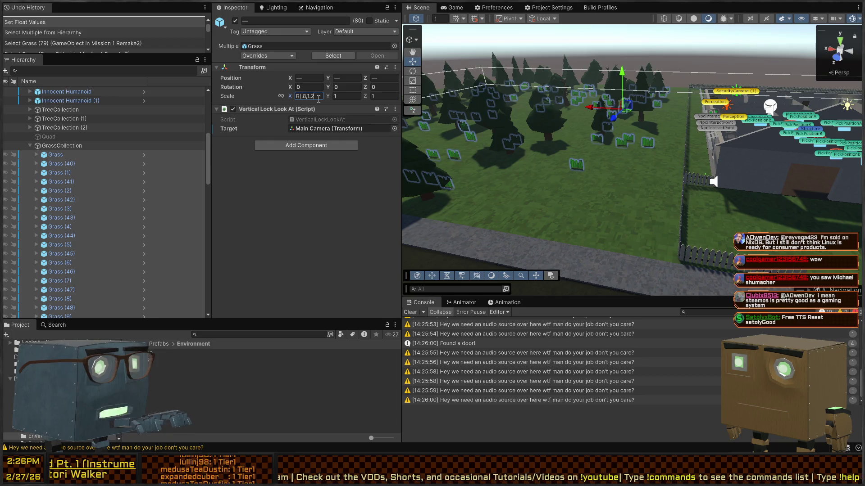
text())
key(Return)
key(Tab)
text(R(.8,1.2))
key(Tab)
text(R(.8,1.2))
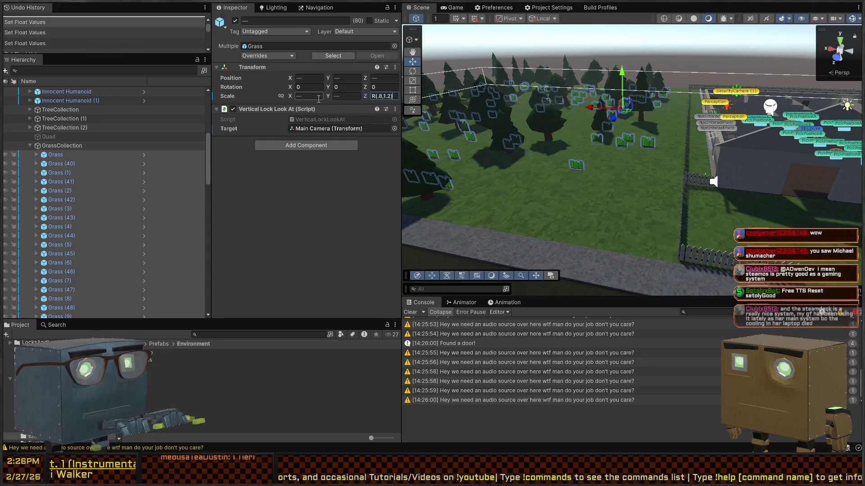
key(Return)
mouse_move(668, 143)
mouse_down()
mouse_move(624, 125)
mouse_move(637, 104)
mouse_move(550, 163)
mouse_up()
key(ctrl+p)
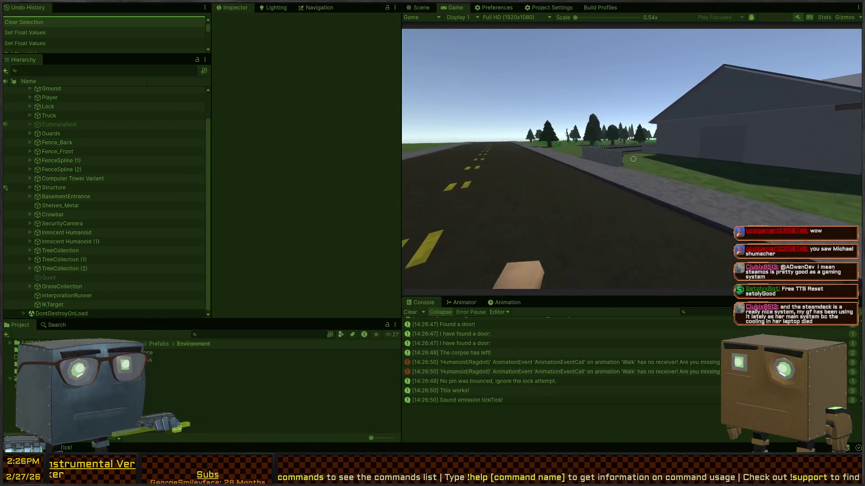
key(w)
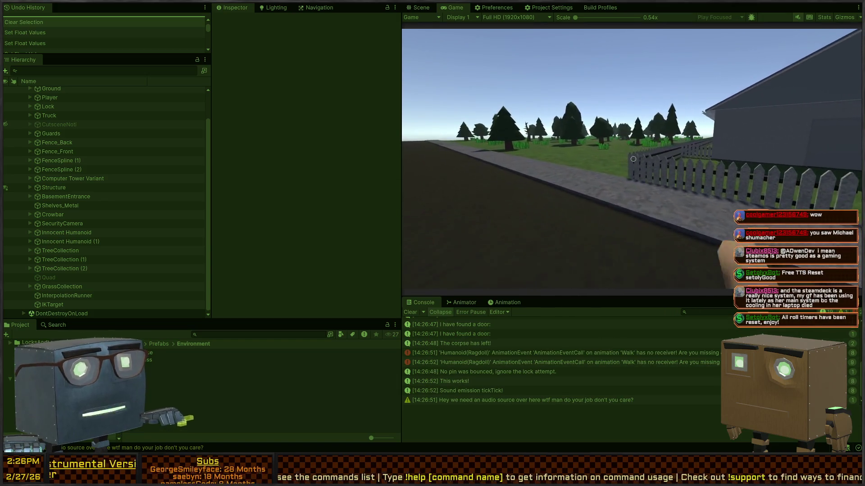
key(w)
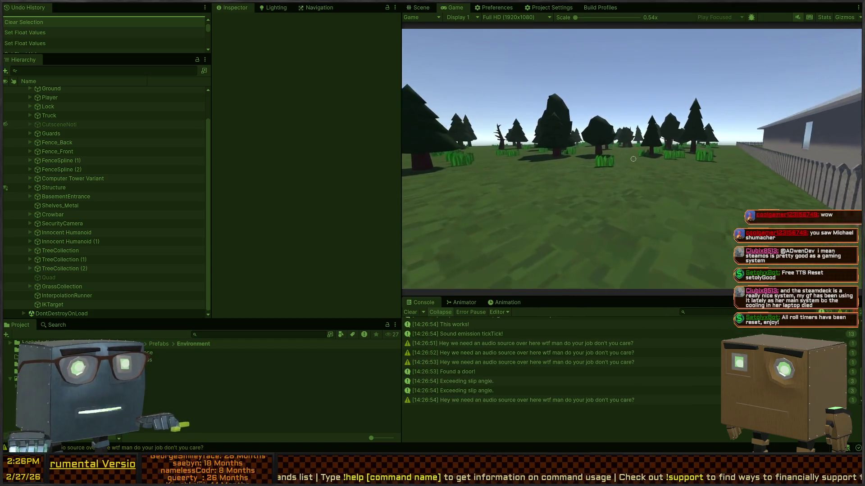
key(w)
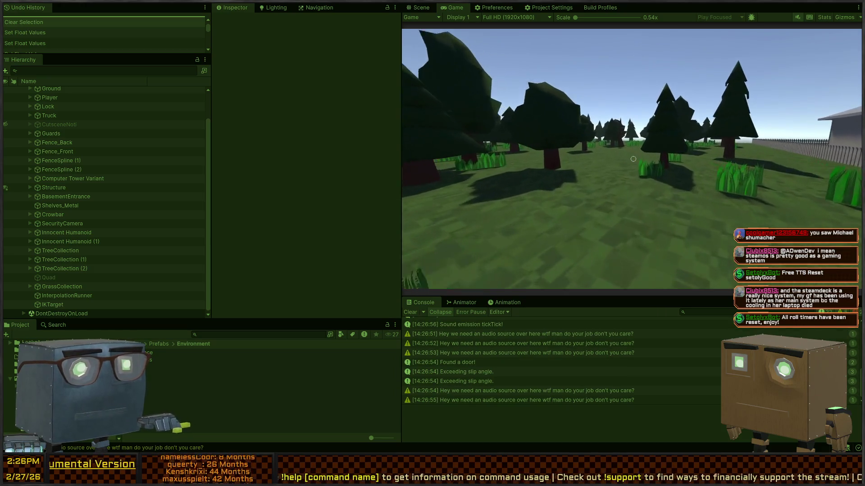
key(w)
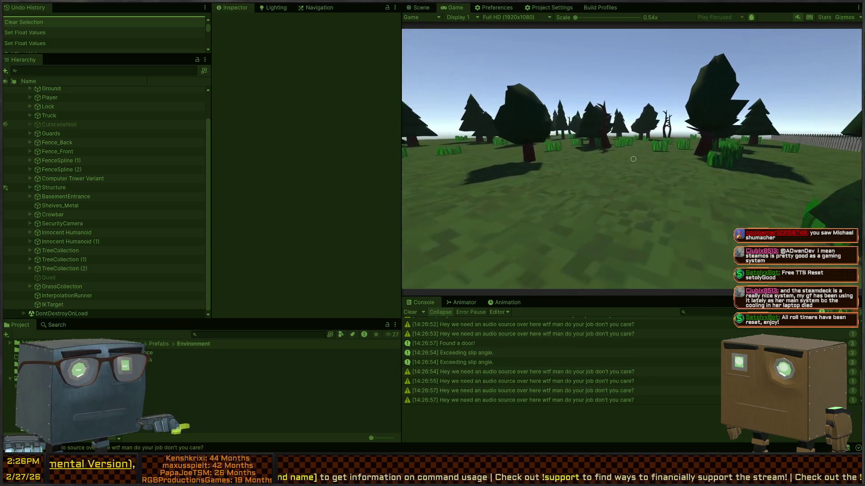
key(w)
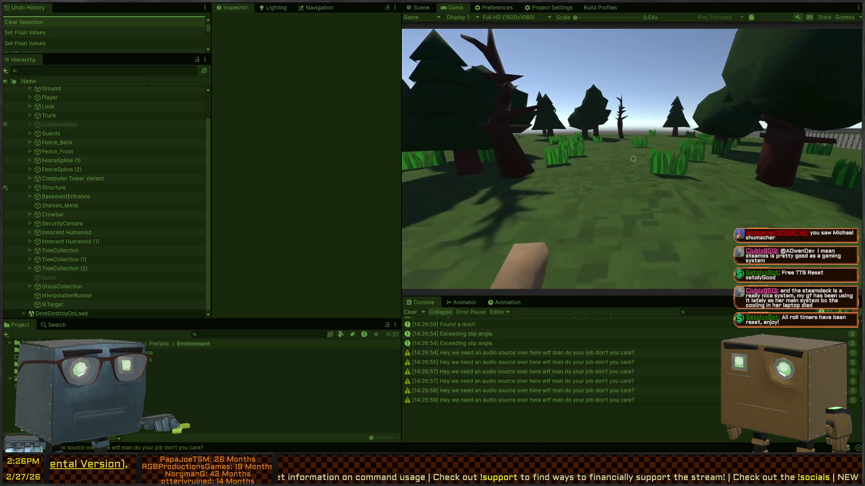
key(w)
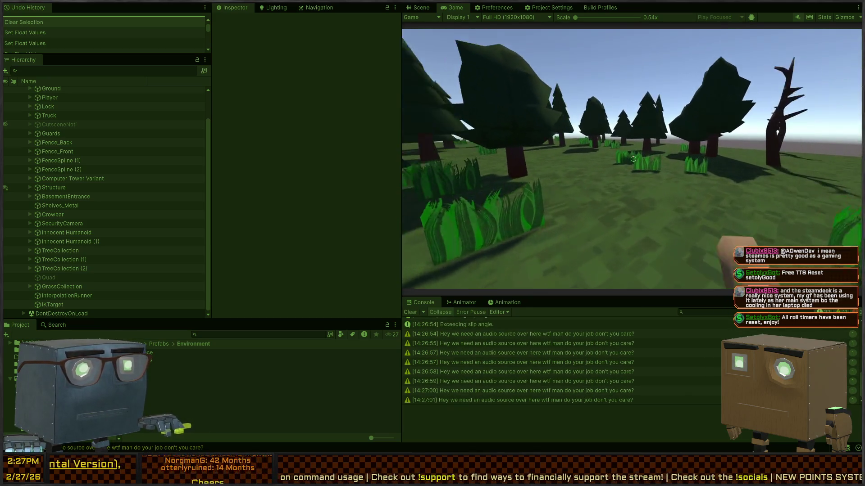
key(w)
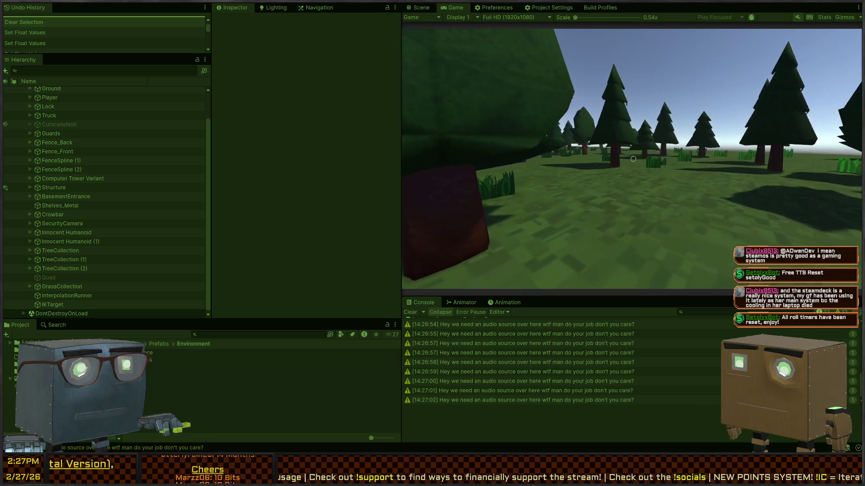
key(w)
key(ctrl+p)
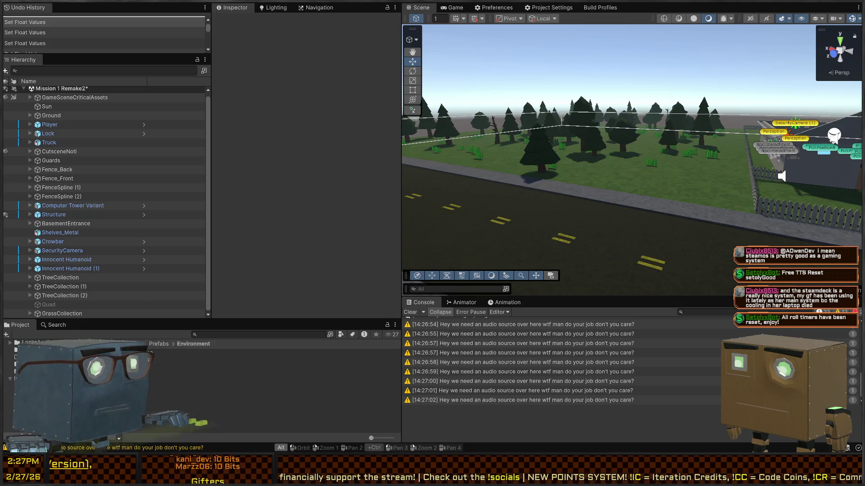
Switch to Affinity and zoom and pan the grass texture to fit on screen
key(alt+Tab)
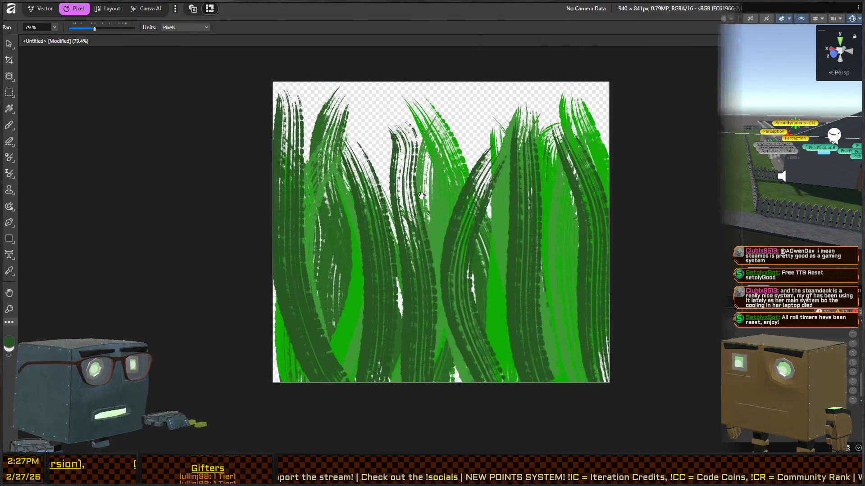
scroll(417, 223, up, 2)
scroll(417, 223, down, 3)
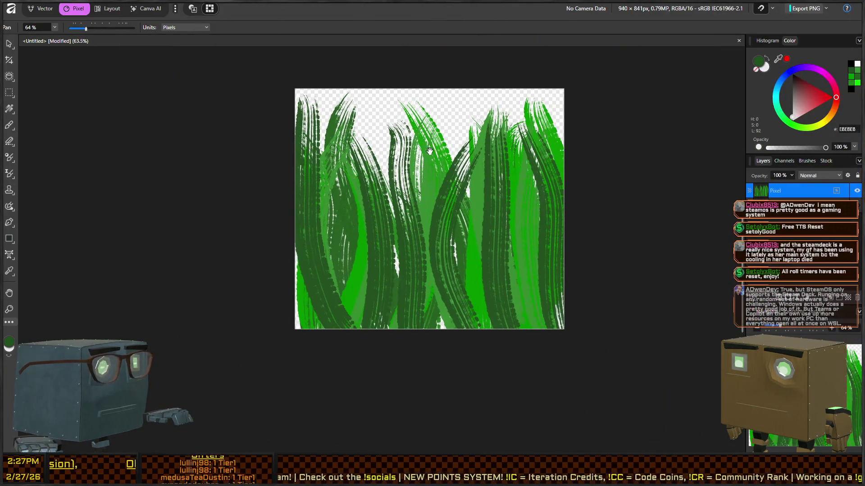
scroll(391, 147, down, 3)
scroll(391, 147, up, 2)
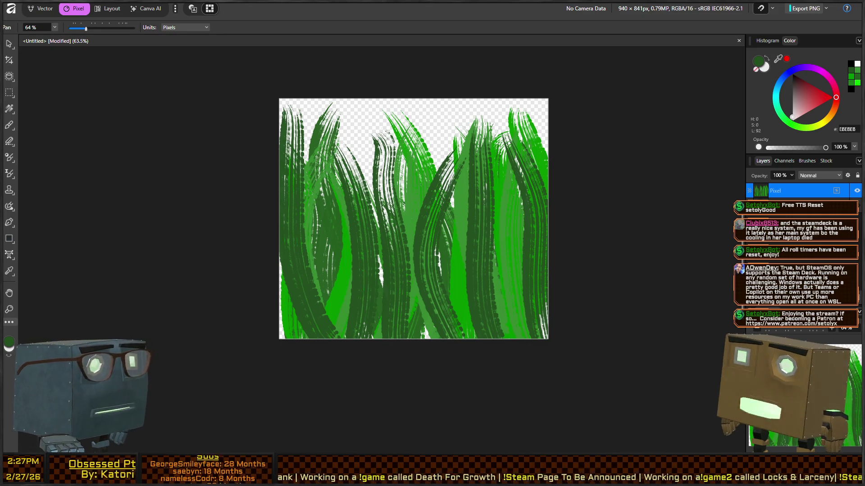
drag(92, 57, 120, 57)
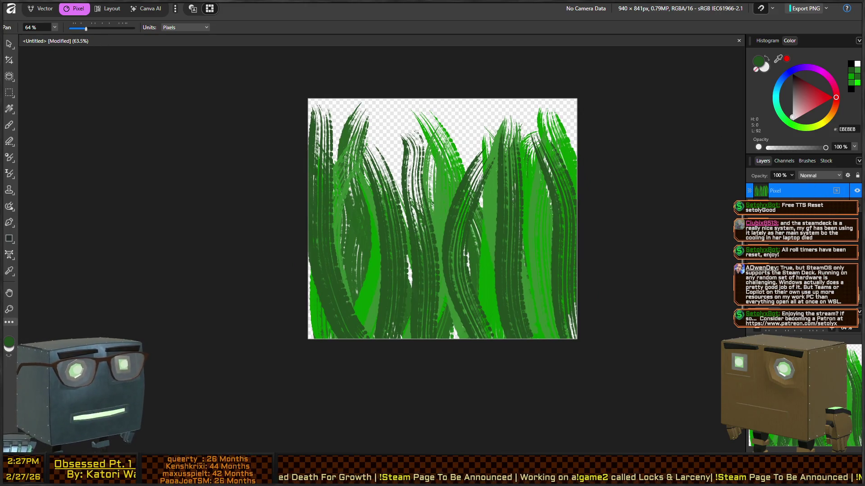
mouse_move(520, 169)
mouse_down()
mouse_move(552, 158)
mouse_move(522, 164)
mouse_up()
drag(395, 151, 342, 141)
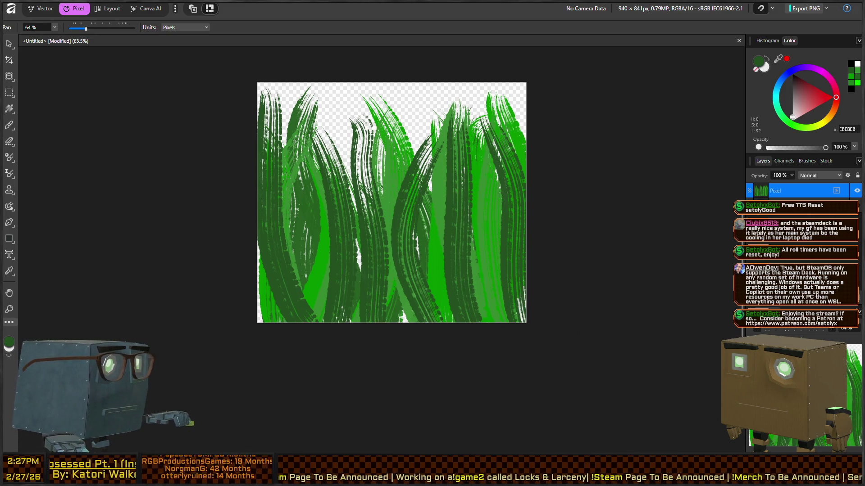
Inspect the Pixel layer, Navigator and Channels panels, ending on the Layers list
double_click(783, 190)
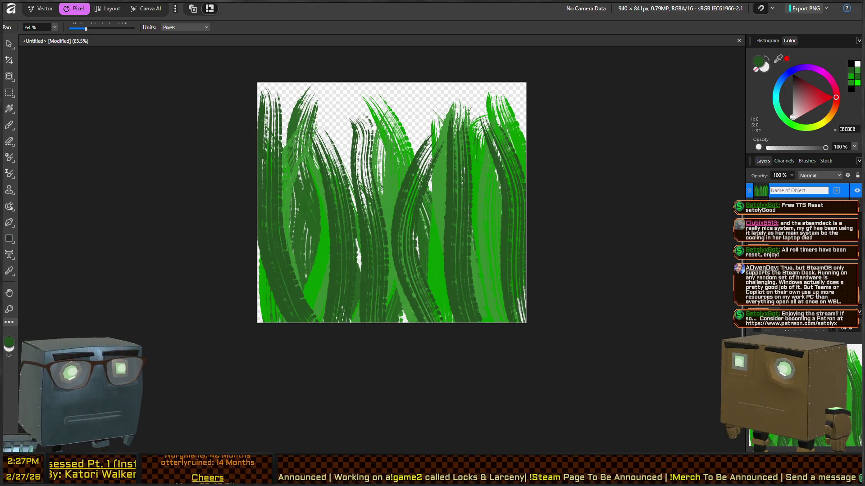
key(Escape)
click(801, 309)
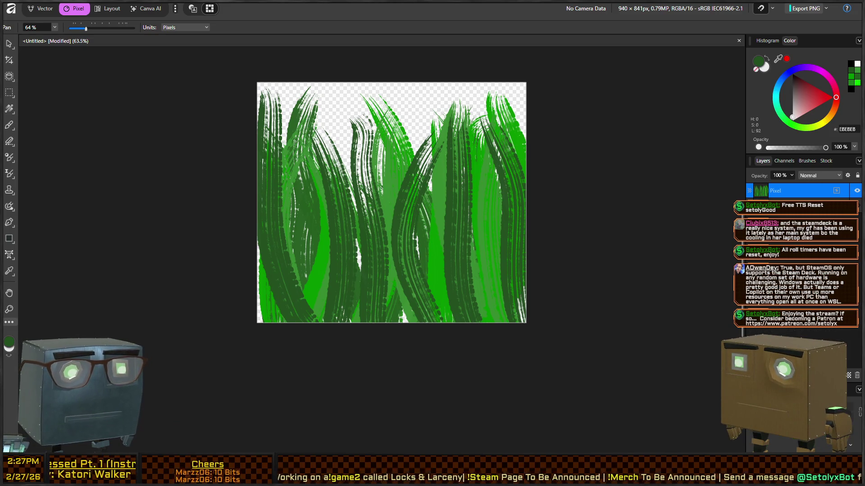
click(801, 309)
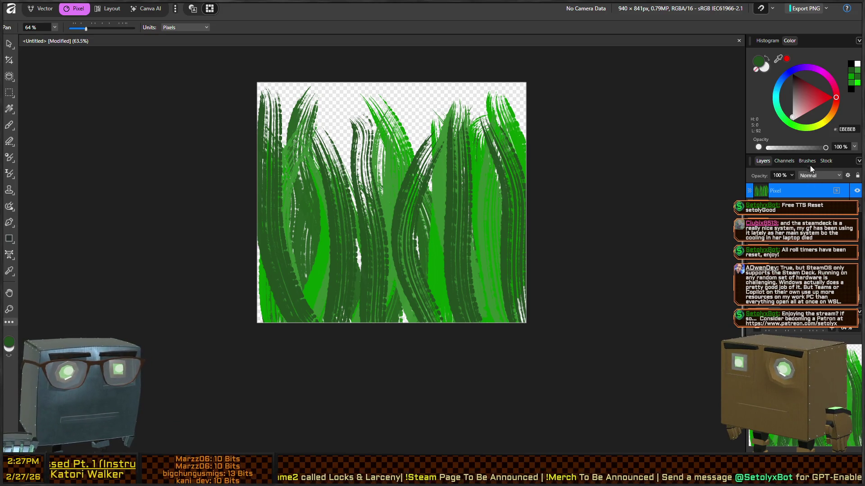
click(785, 161)
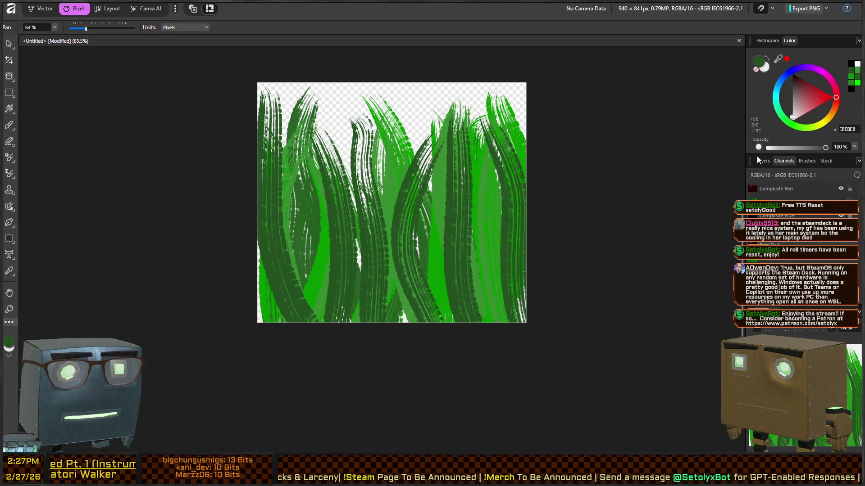
click(761, 161)
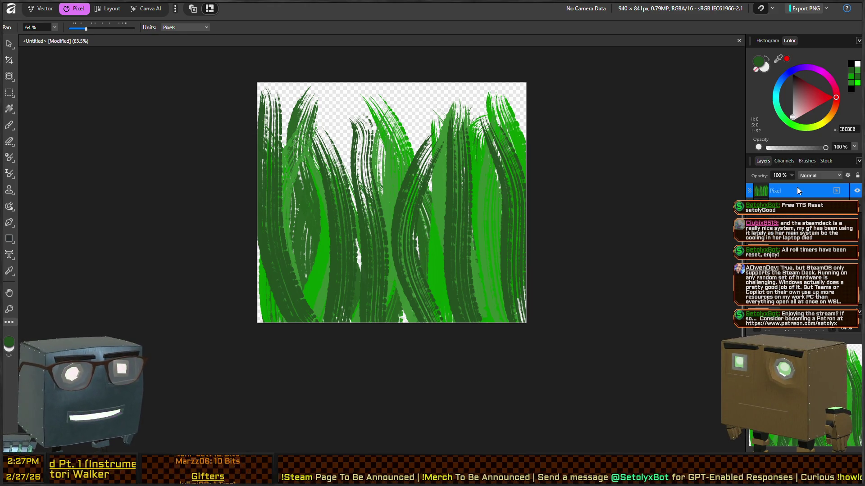
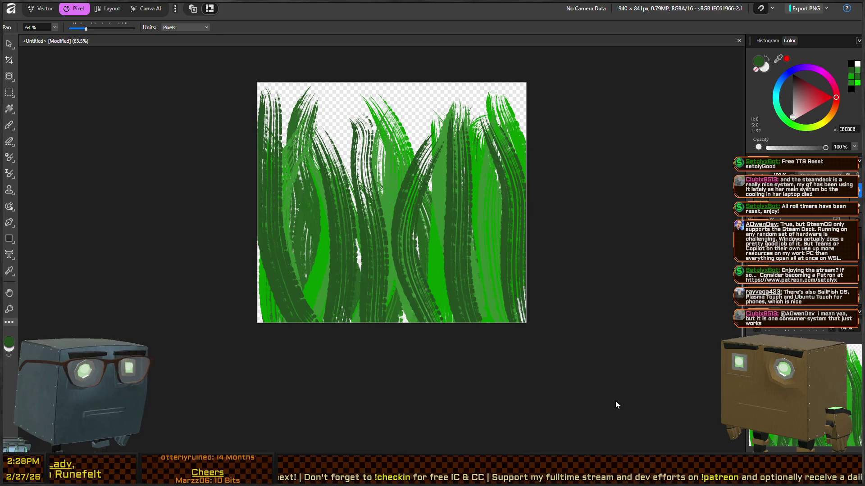
Compare the bright and darker green grass via undo/redo, keep the darker version, then return to Unity
key(ctrl+z)
key(ctrl+shift+z)
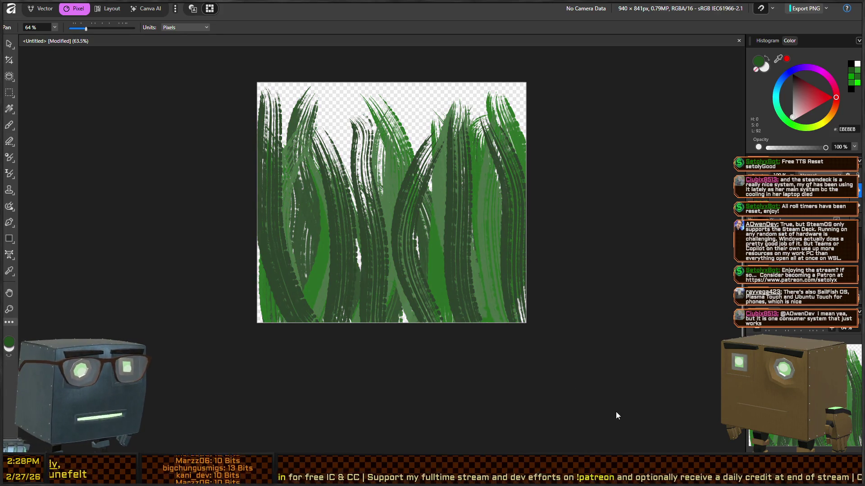
key(ctrl+z)
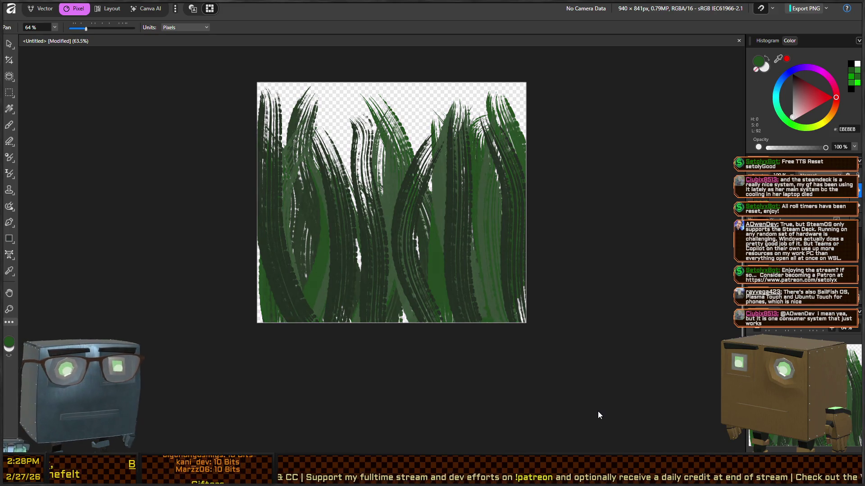
mouse_move(419, 211)
mouse_down()
mouse_move(444, 206)
mouse_move(387, 212)
mouse_move(432, 215)
mouse_up()
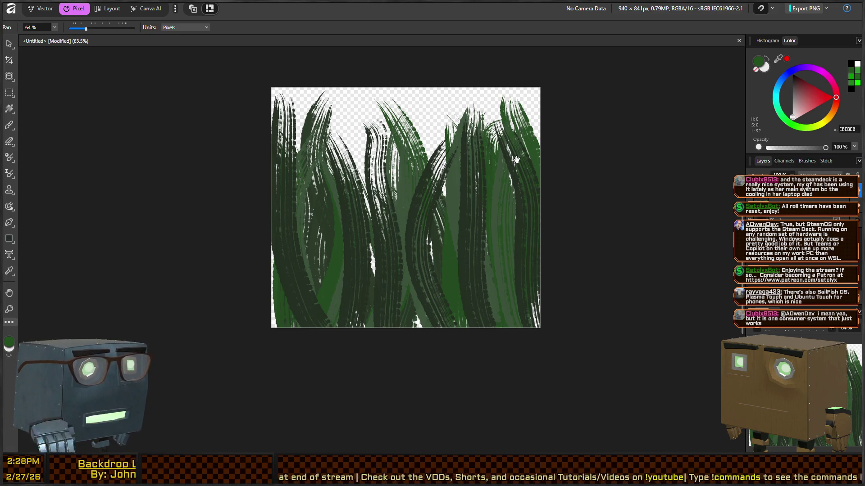
key(alt+Tab)
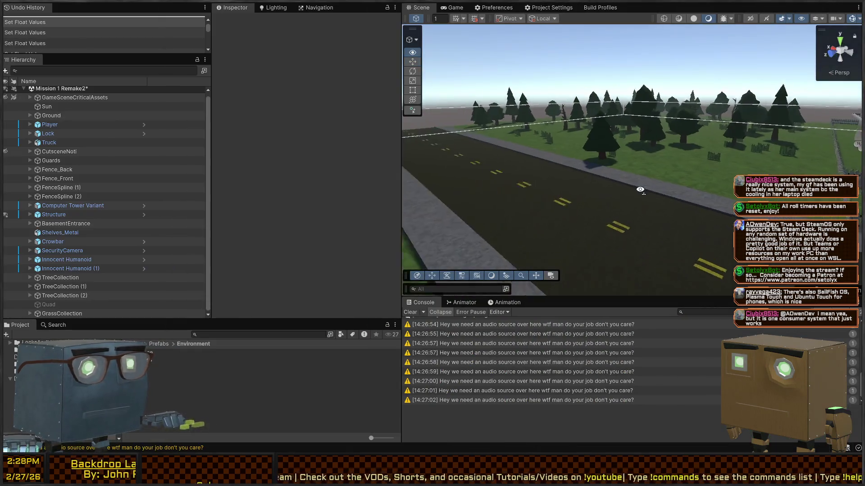
Frame a grass billboard, try doubling its width with the Scale tool, then undo the resize
key(w)
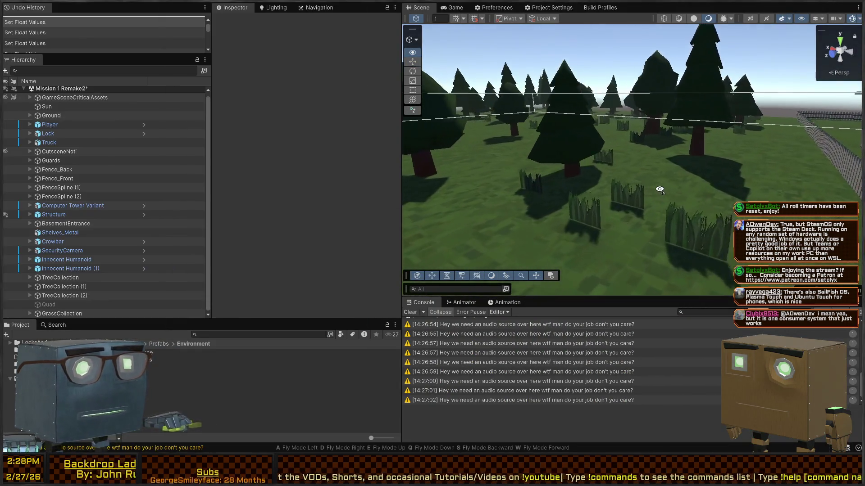
mouse_move(679, 197)
mouse_down()
mouse_move(685, 222)
mouse_move(658, 182)
mouse_up()
click(659, 181)
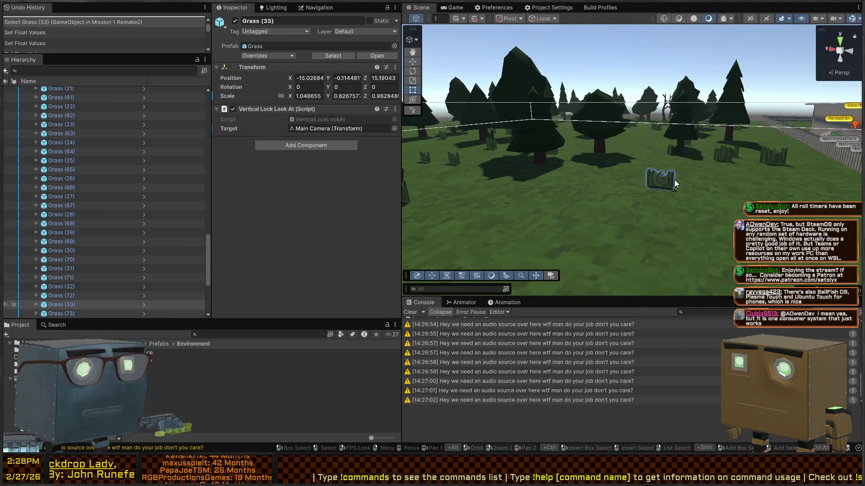
key(f)
key(r)
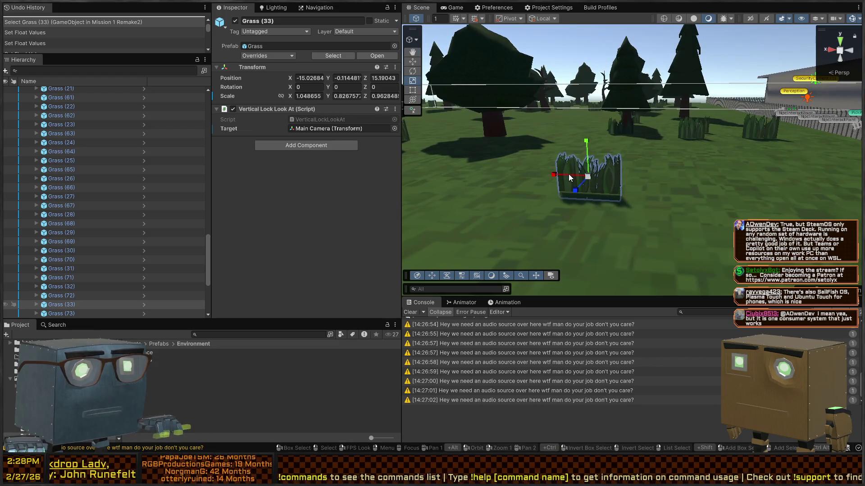
drag(531, 172, 530, 171)
scroll(530, 171, down, 10)
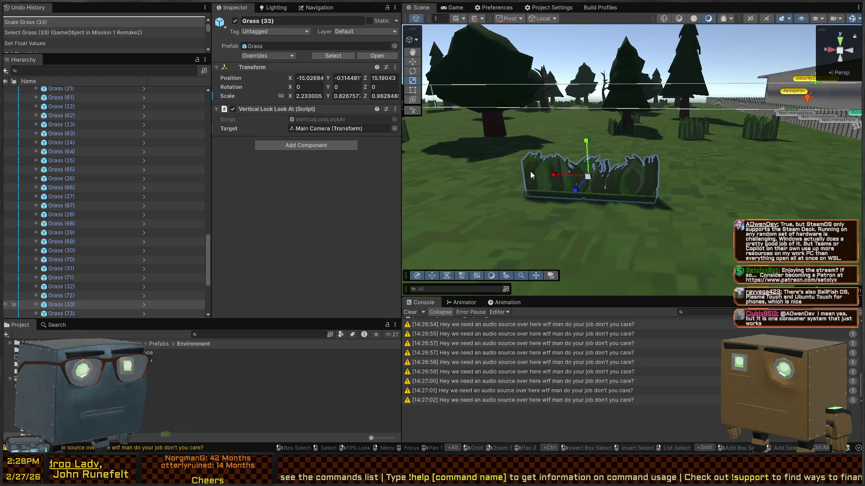
key(ctrl+z)
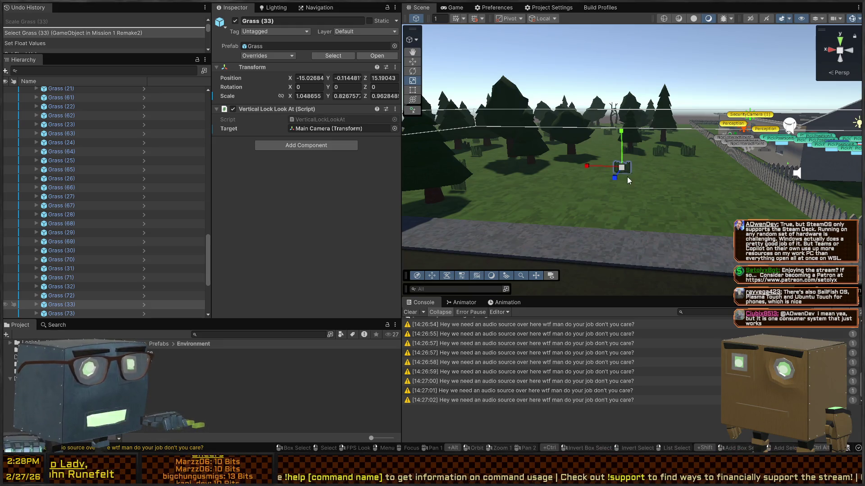
Shift-select all 80 grass objects from Grass (79) up under GrassCollection
scroll(628, 181, up, 5)
scroll(55, 196, down, 3)
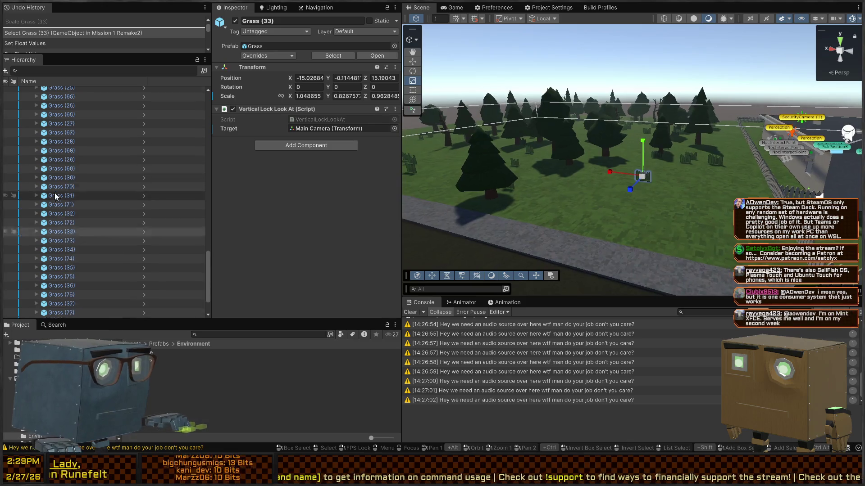
click(63, 310)
scroll(63, 171, up, 5)
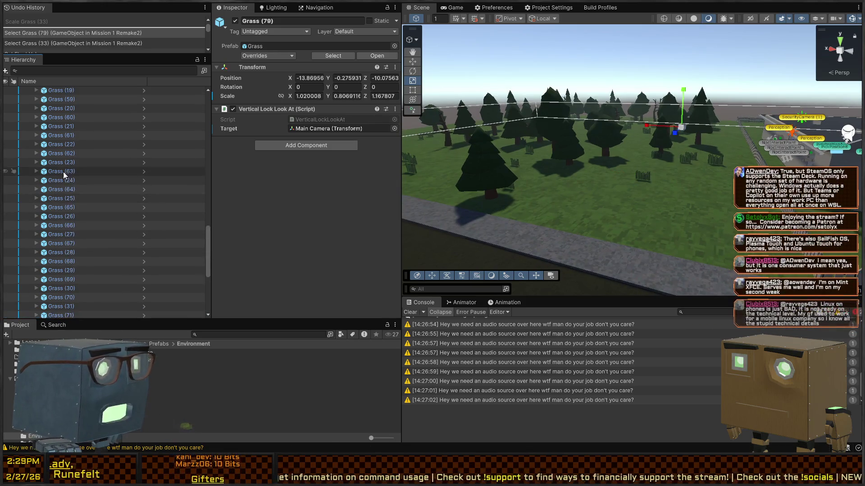
scroll(71, 151, up, 10)
shift+click(66, 211)
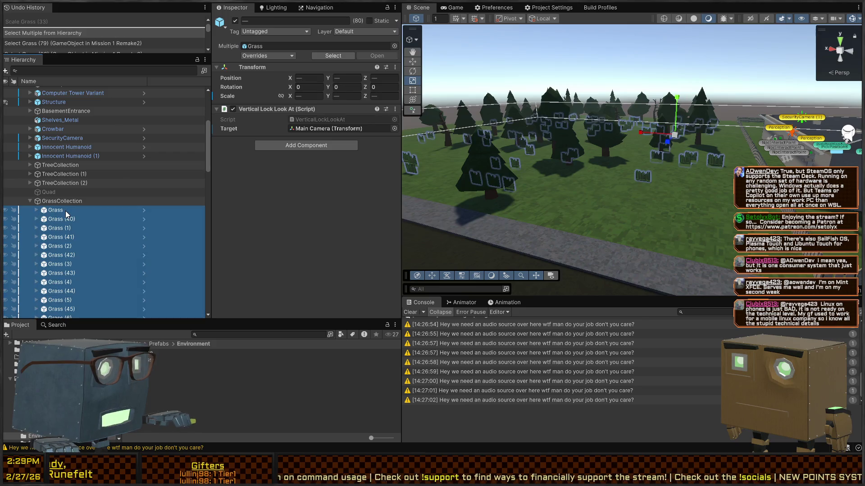
Duplicate the 80 grass billboards and give the copies random positions with R(-20,20)
key(ctrl+d)
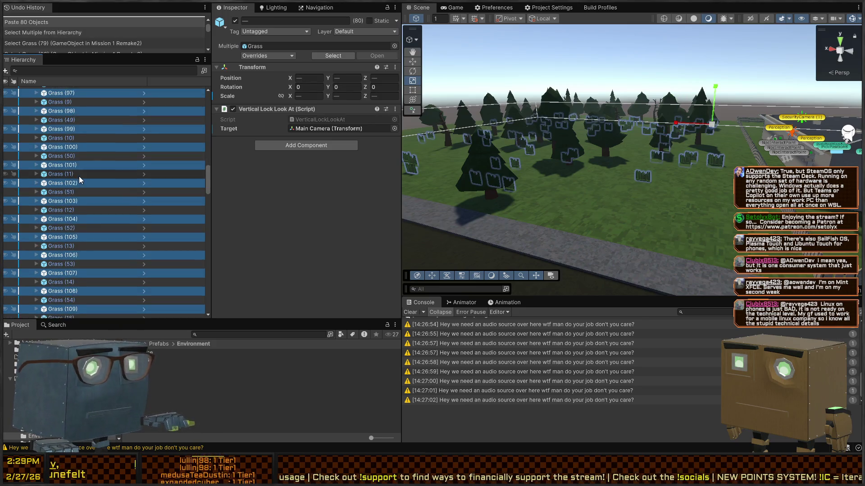
drag(729, 182, 725, 203)
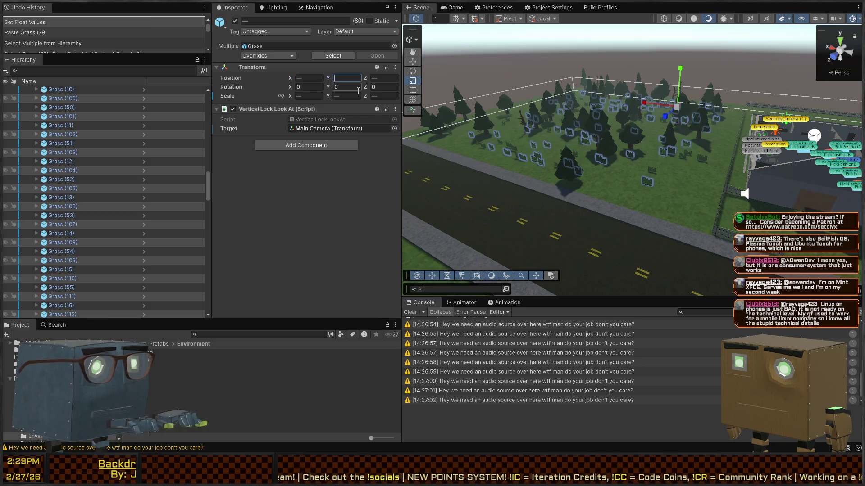
key(Tab)
key(Return)
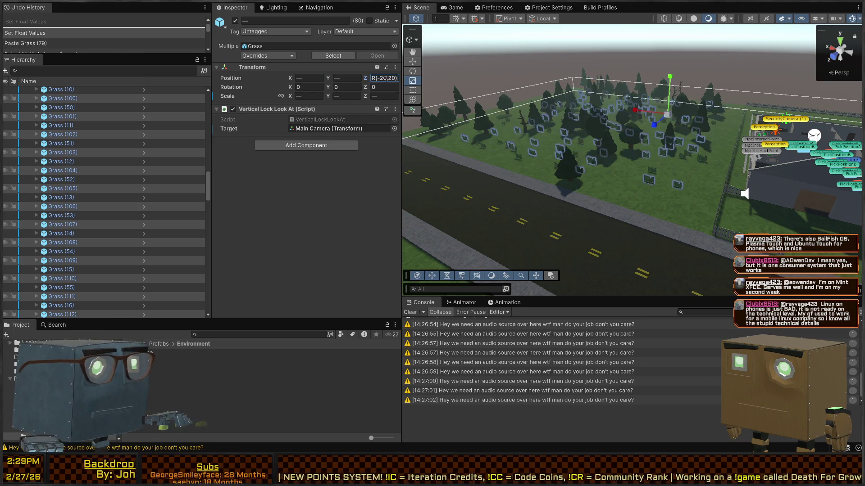
Deselect the grass and enter Play mode to test it
mouse_move(617, 126)
mouse_down()
mouse_move(519, 162)
mouse_move(658, 119)
mouse_move(628, 127)
mouse_up()
click(625, 130)
key(ctrl+p)
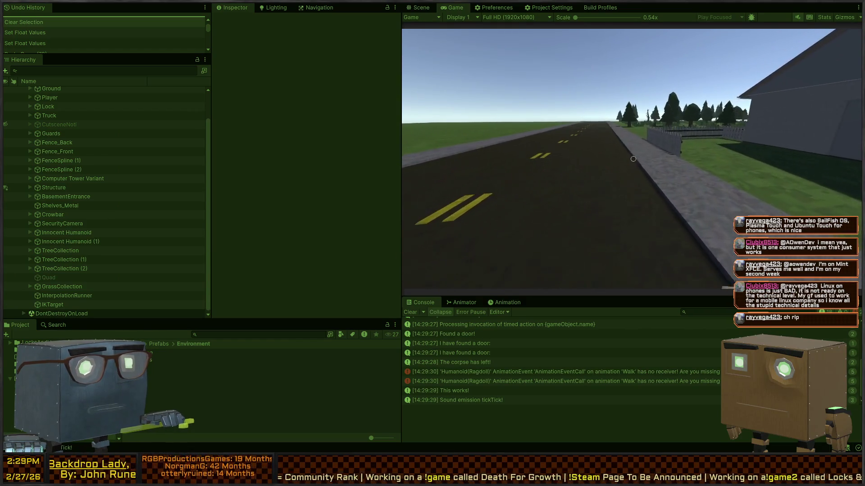
key(w)
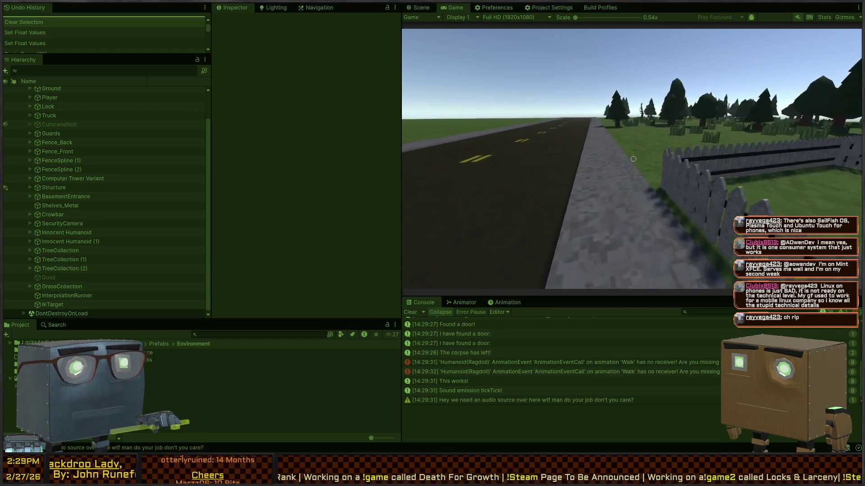
key(w)
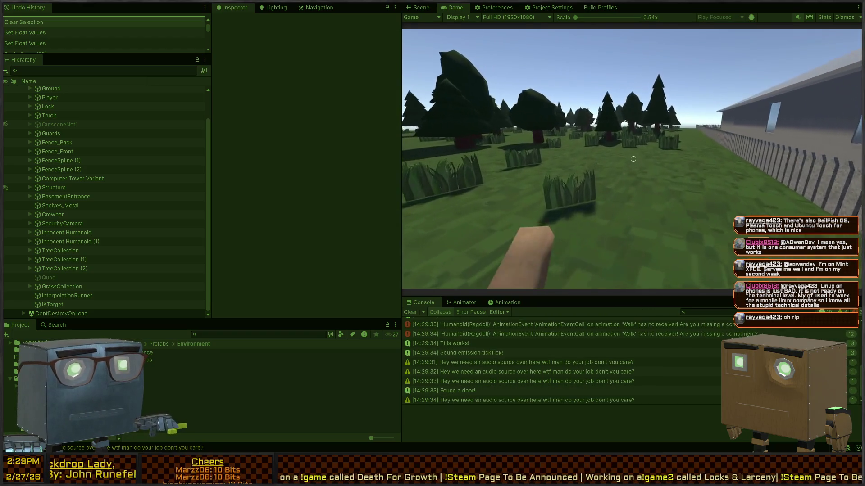
key(w)
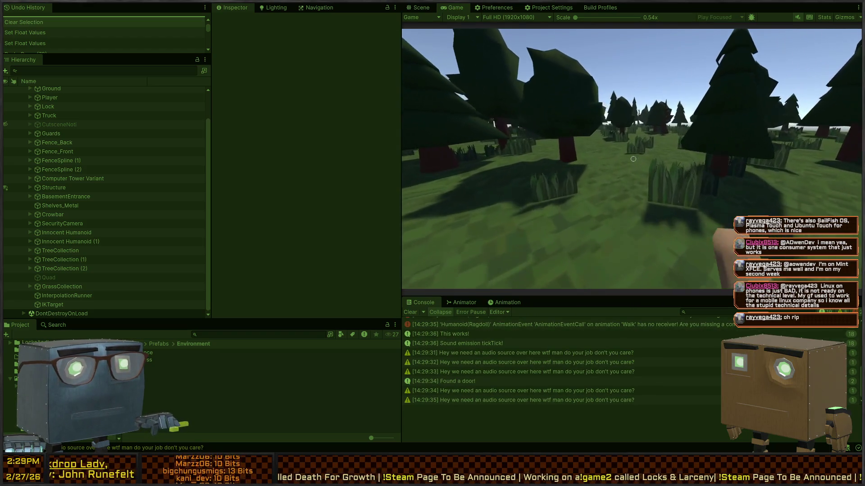
key(w)
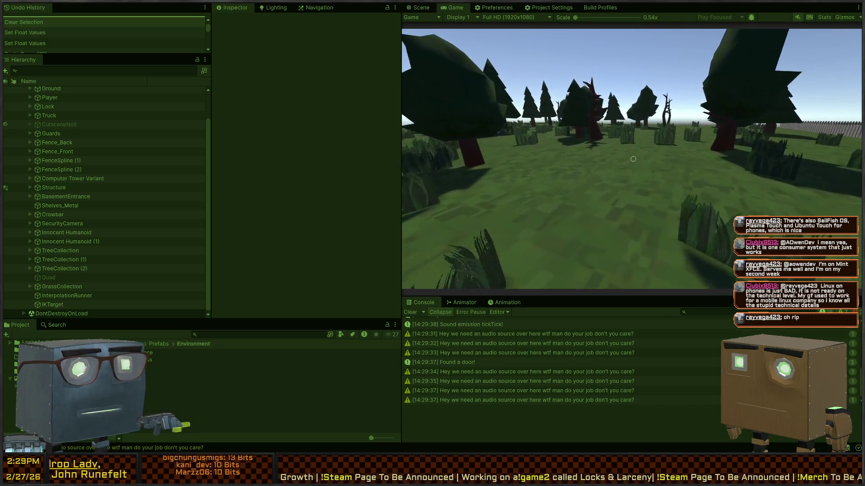
key(w)
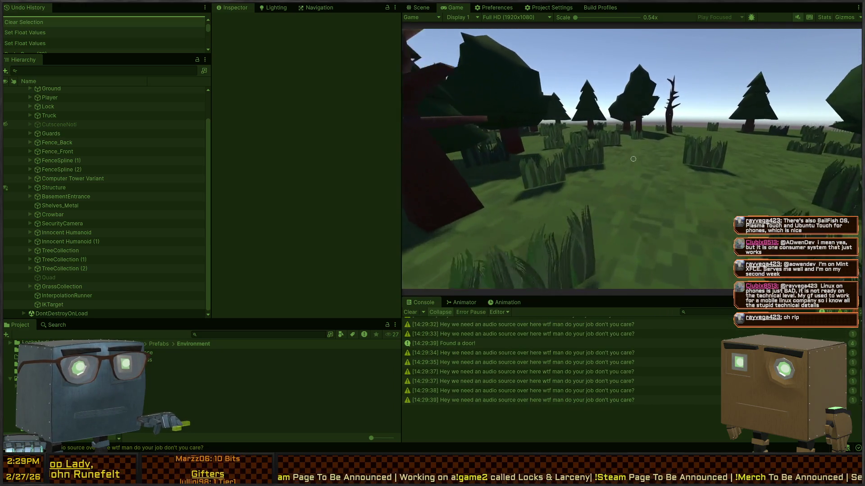
key(w)
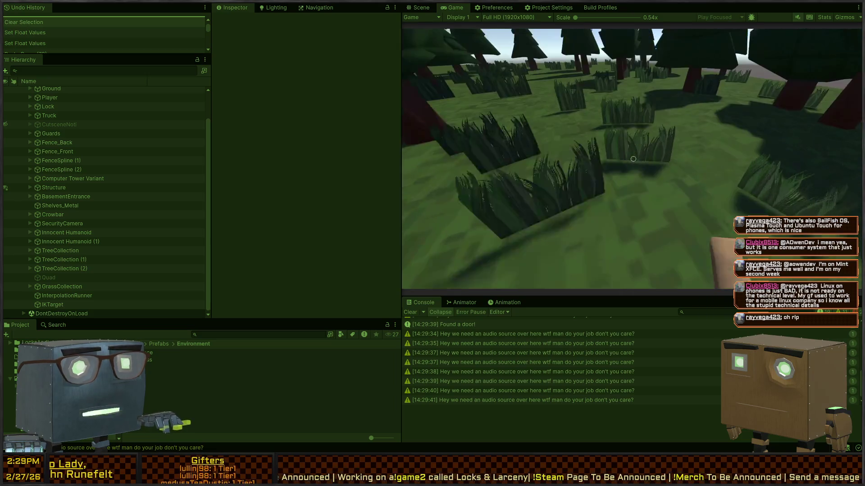
key(w)
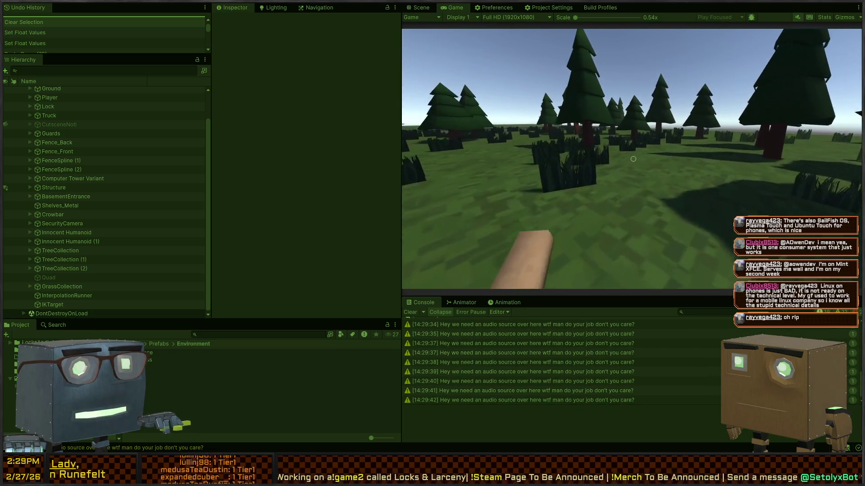
key(w)
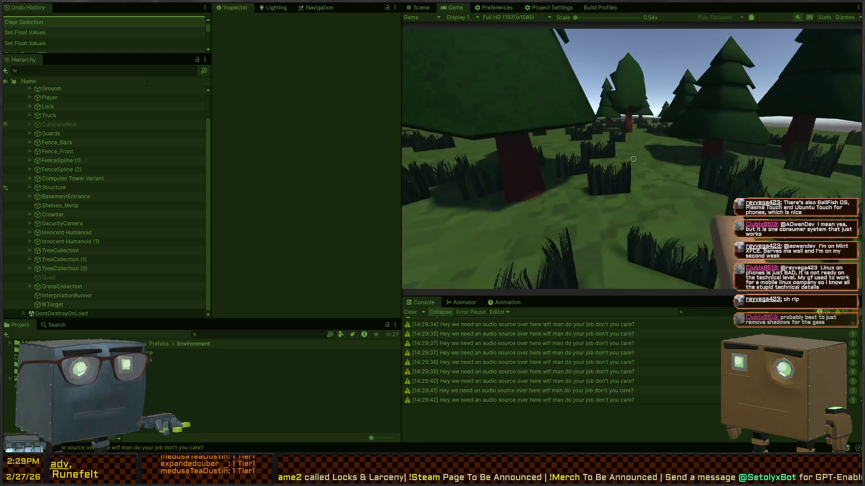
key(w)
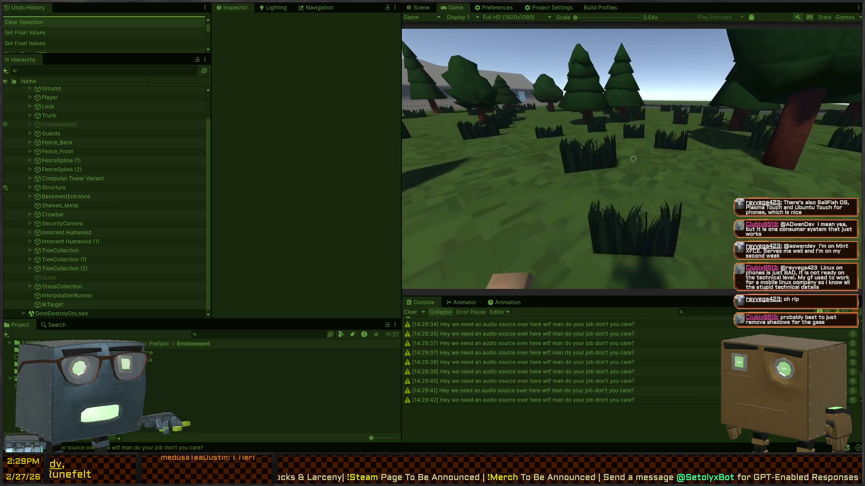
key(w)
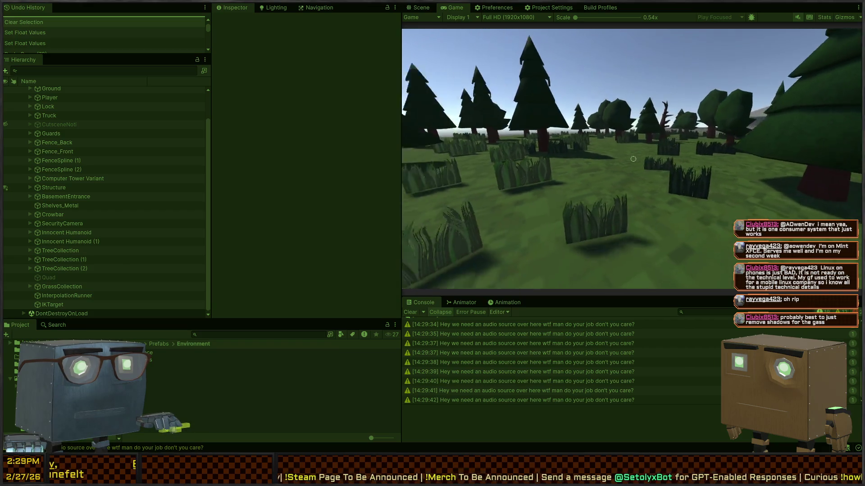
key(w)
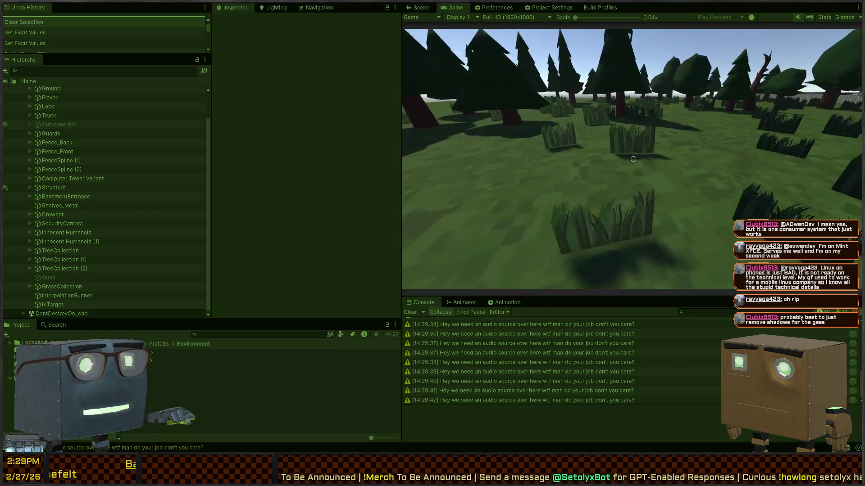
key(w)
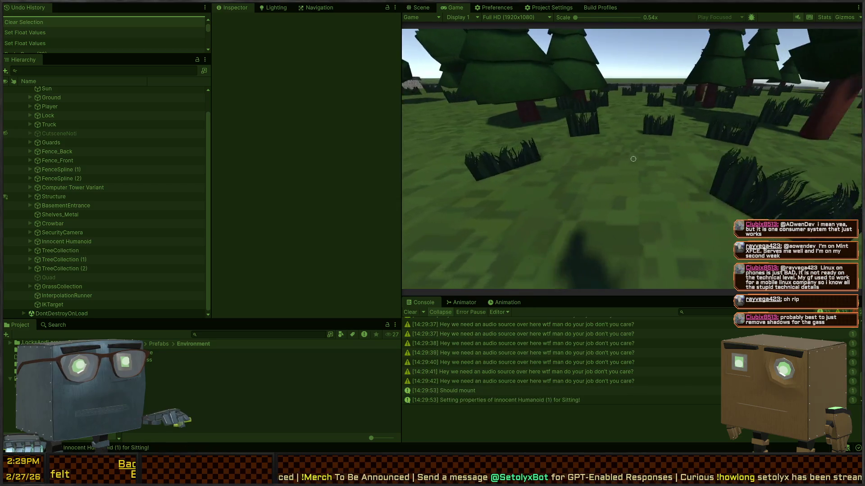
key(w)
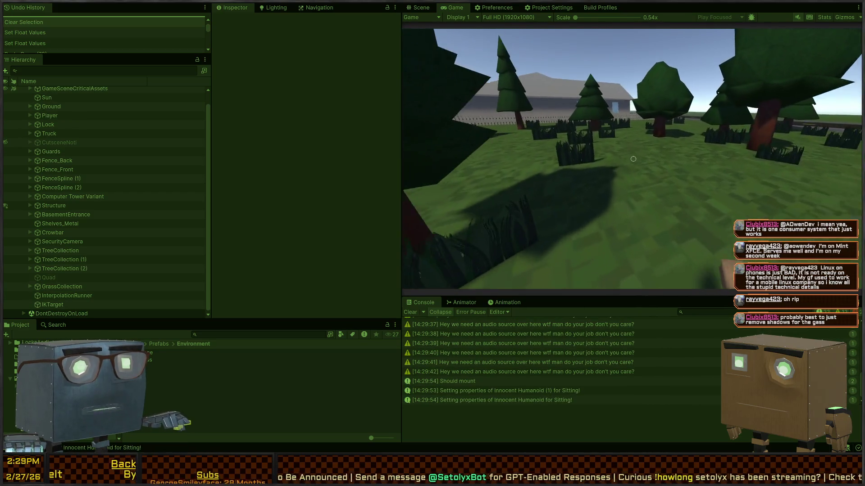
key(w)
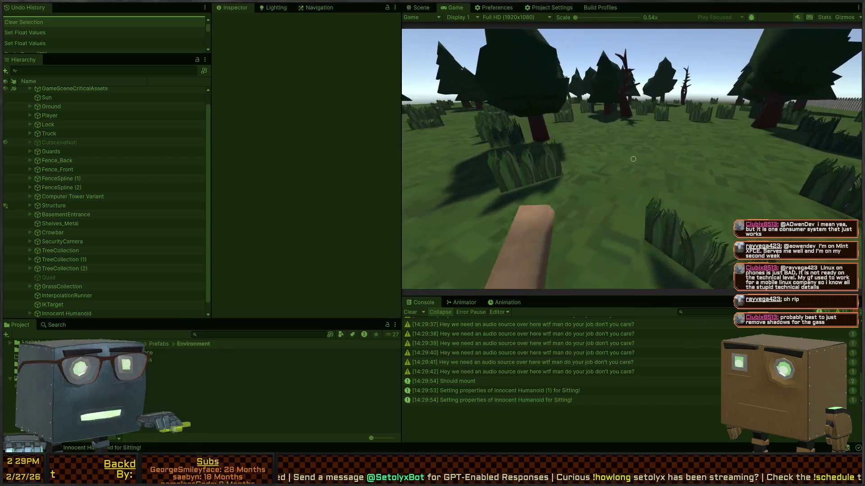
key(ctrl+p)
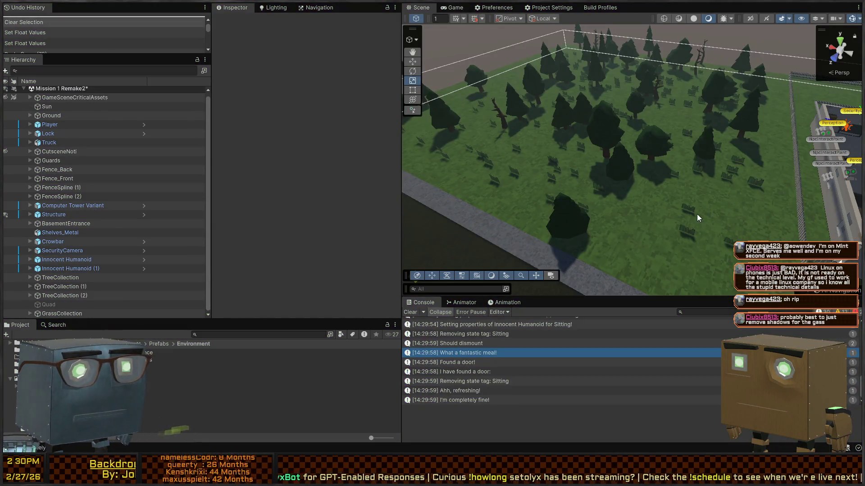
Untick Receive Shadows on the Grass material via Grass (33)'s quad, view the grass closely, then play
click(685, 212)
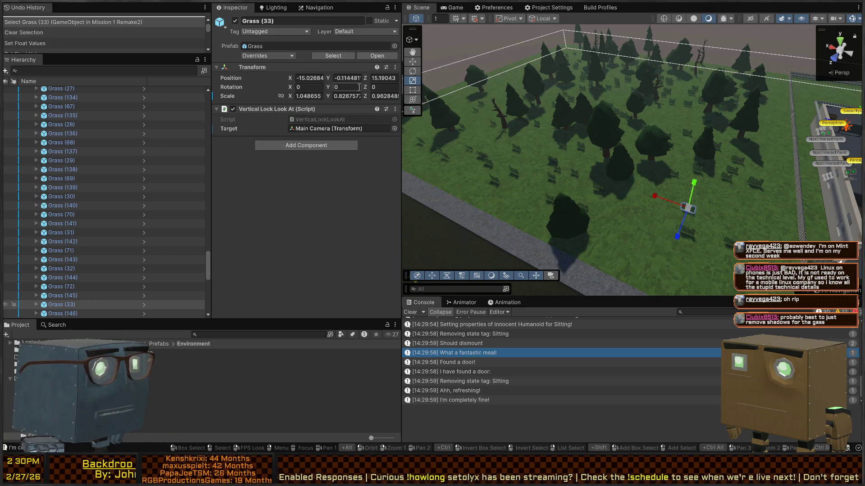
scroll(78, 241, down, 5)
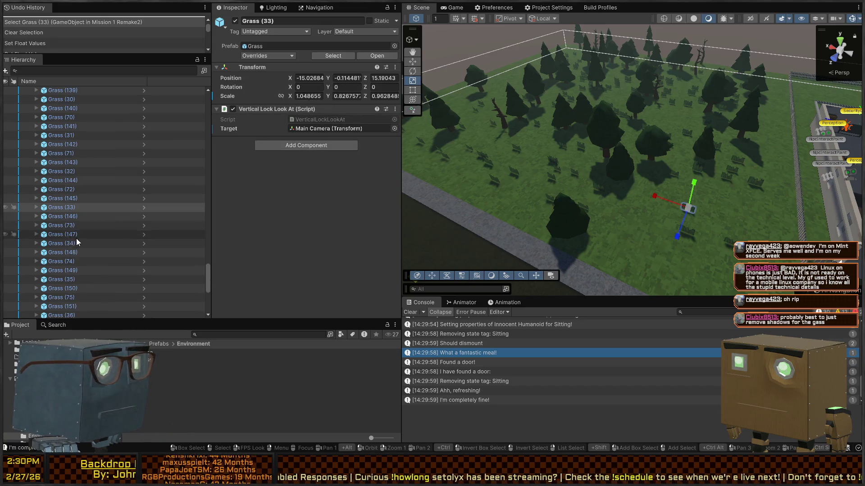
click(64, 217)
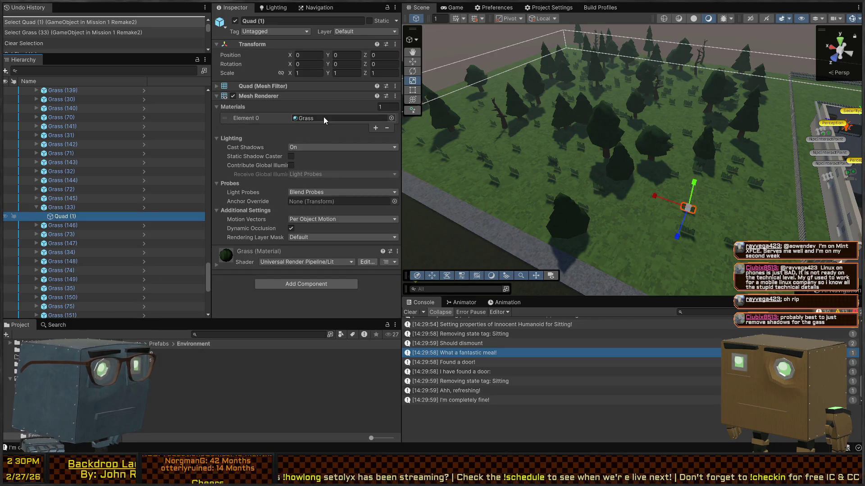
click(307, 118)
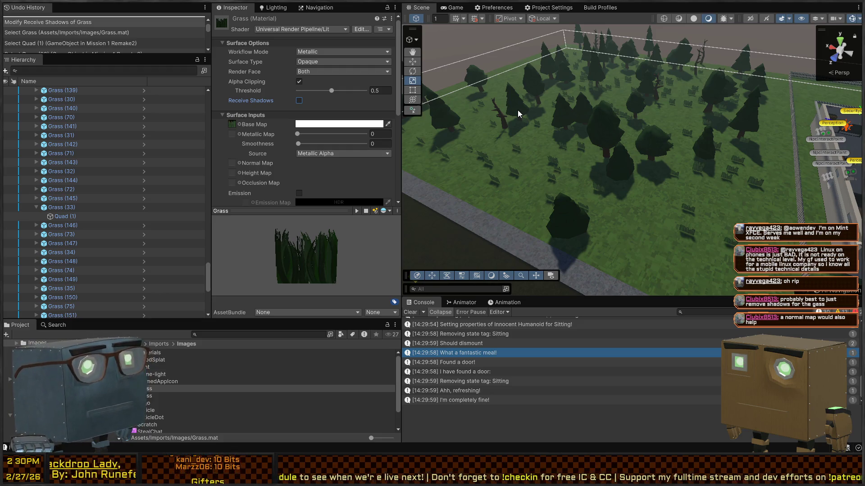
drag(518, 113, 648, 103)
key(ctrl+p)
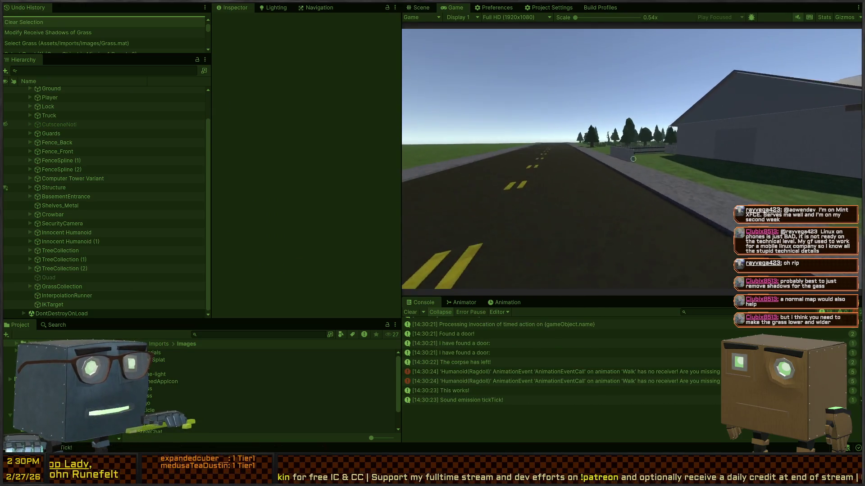
Walk the player from the sidewalk across the grass field, then maximize the Game view
key(w)
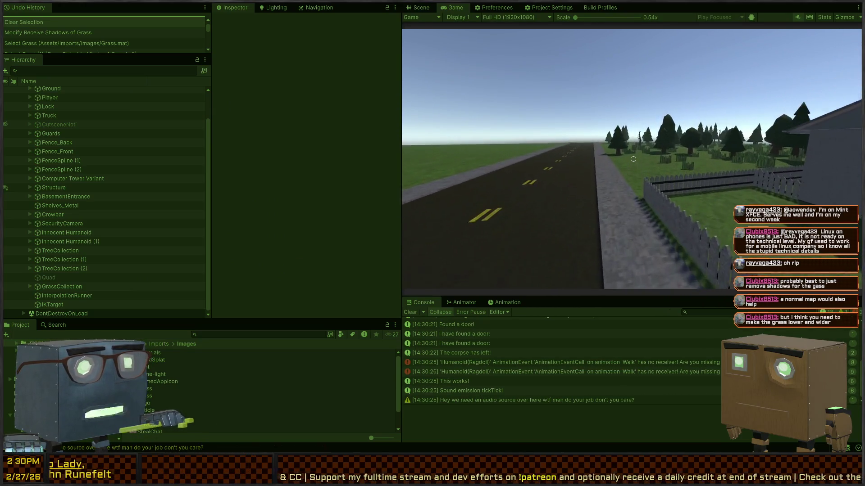
key(w)
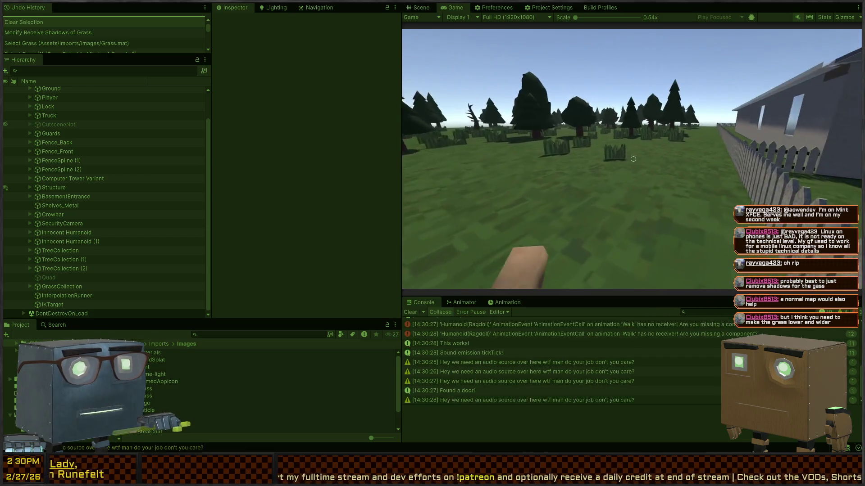
key(w)
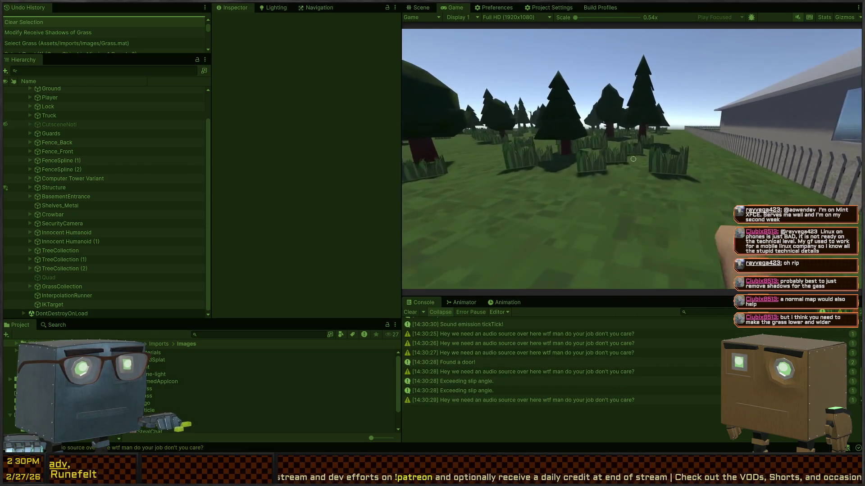
key(w)
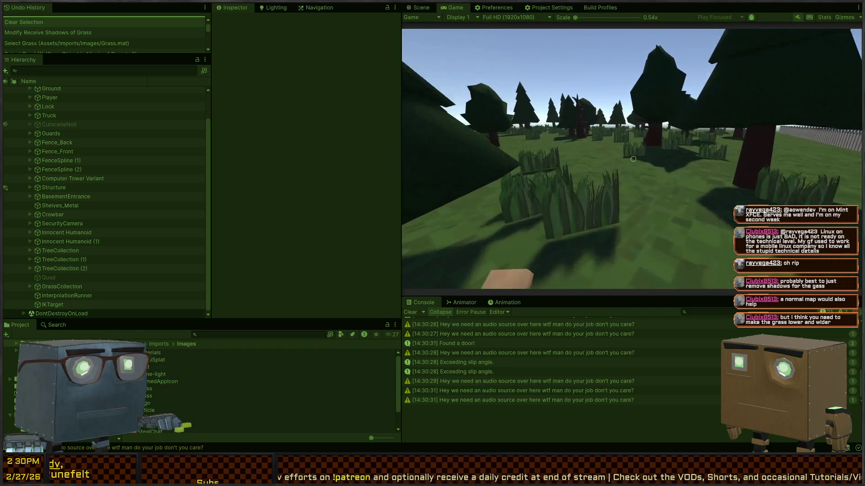
key(w)
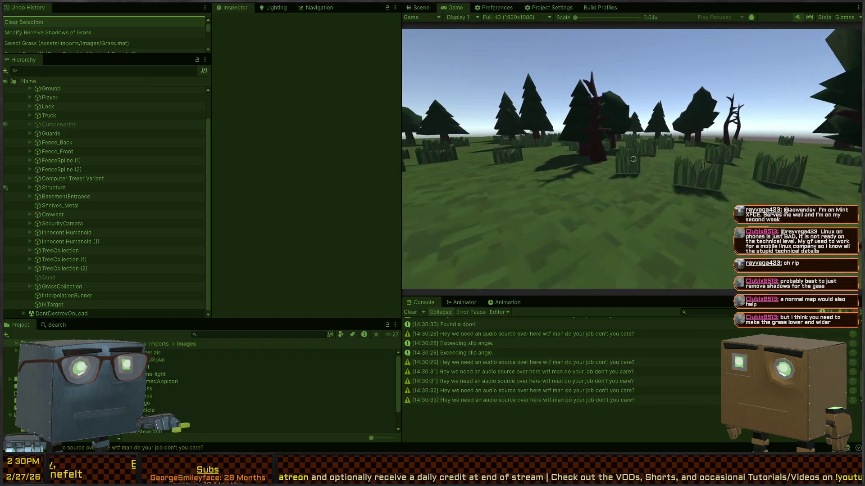
key(shift+space)
key(shift+space)
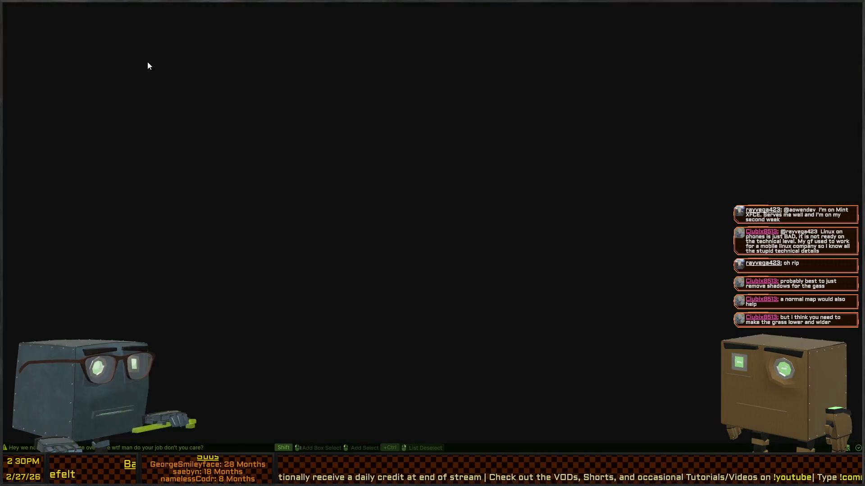
click(460, 12)
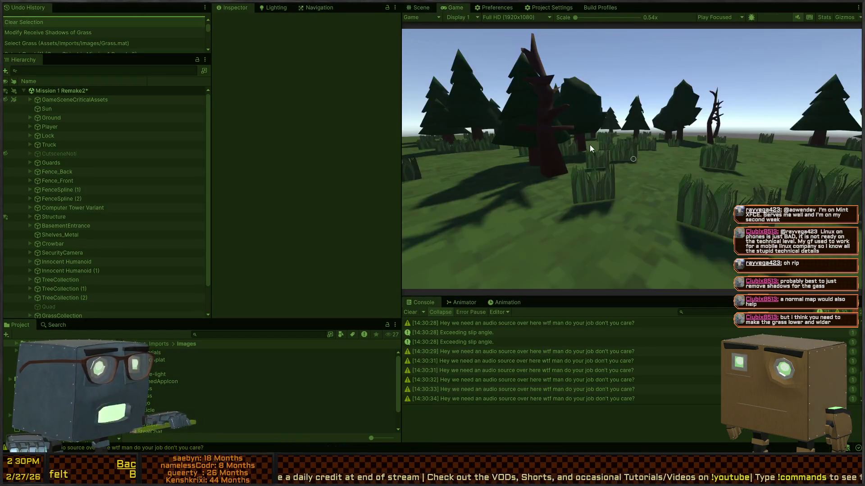
key(shift+space)
Walk through the forest grass to a large pine, pause the game, and restore the layout
key(w)
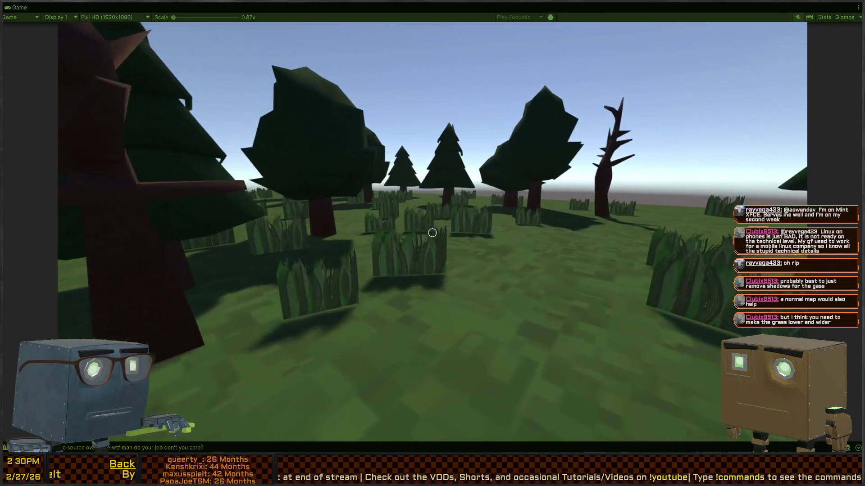
key(w)
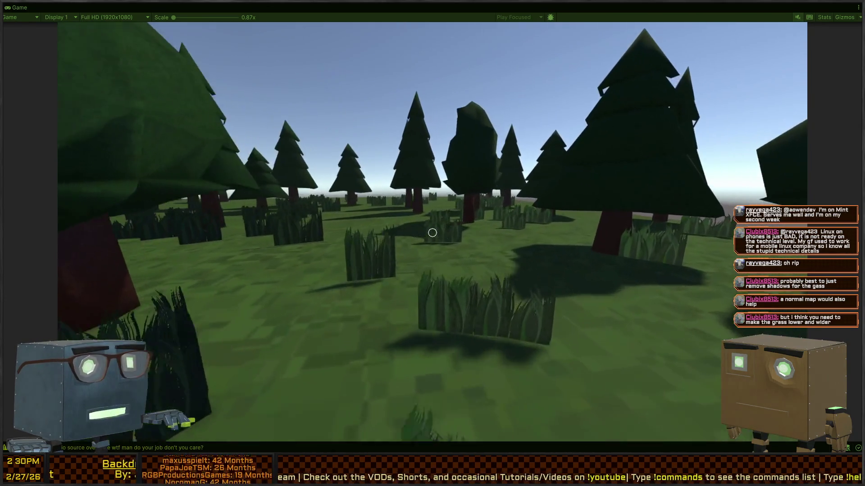
key(w)
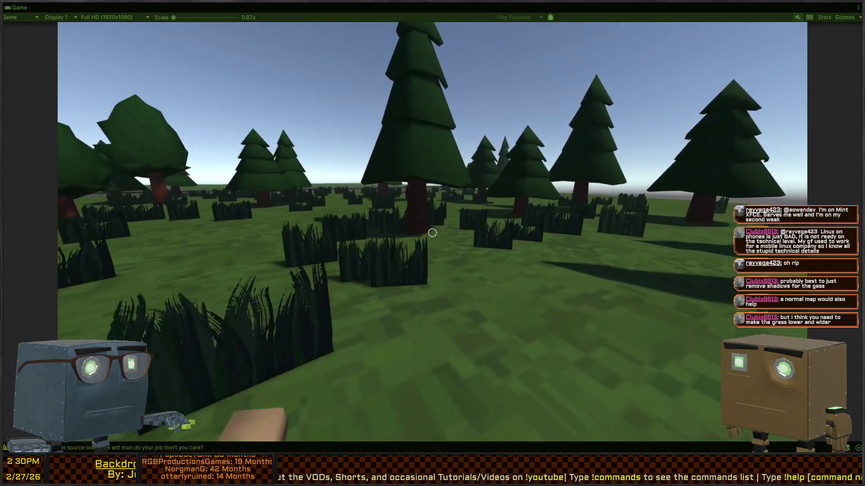
key(w)
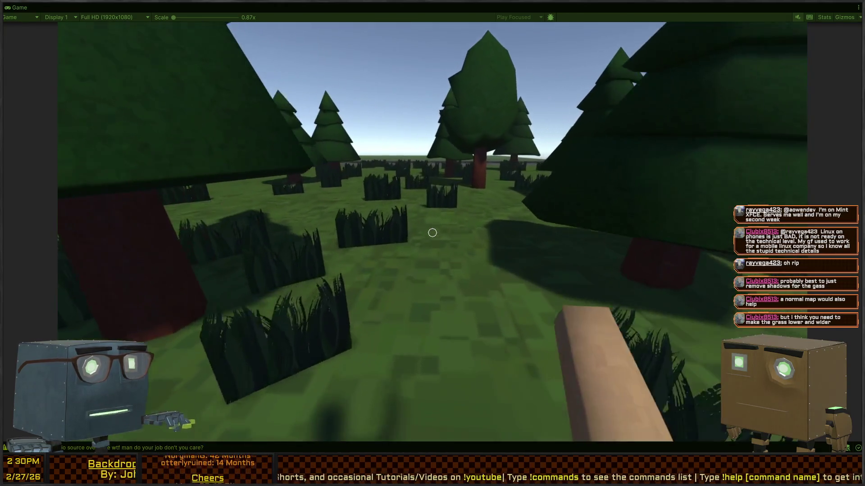
key(w)
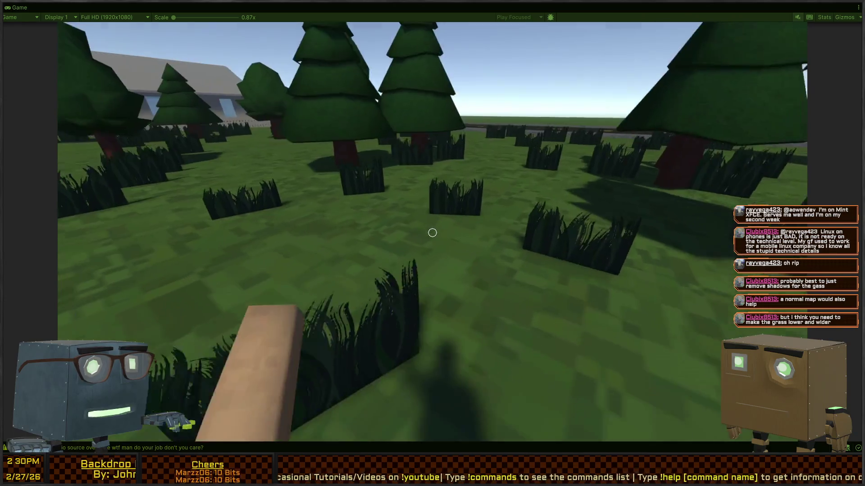
key(w)
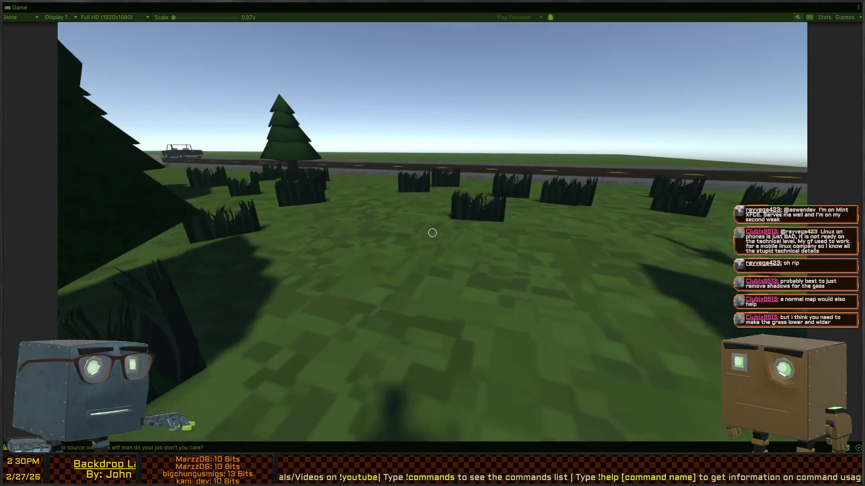
key(w)
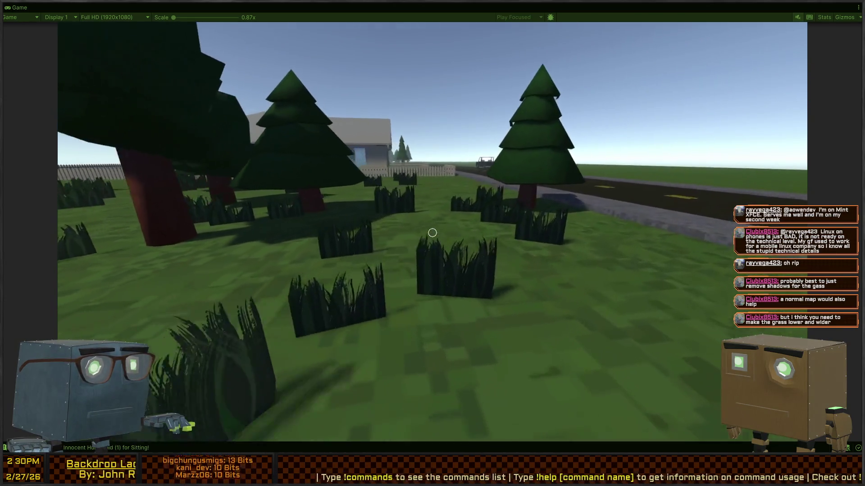
key(w)
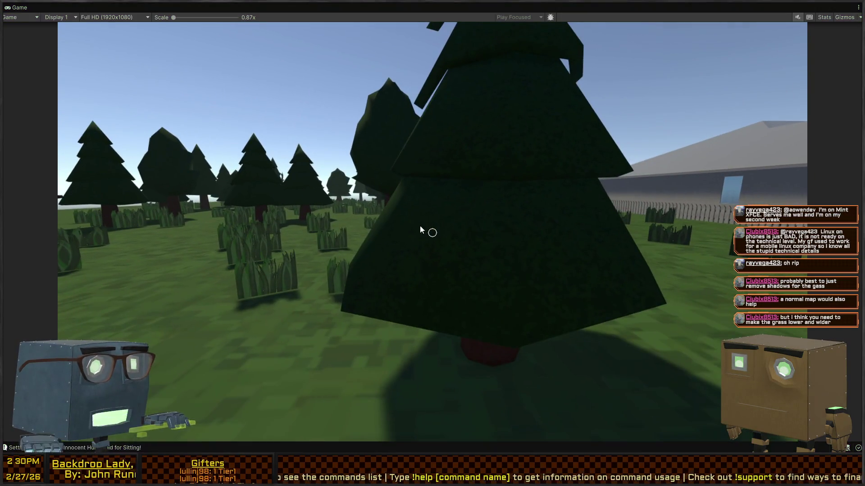
key(Escape)
key(shift+space)
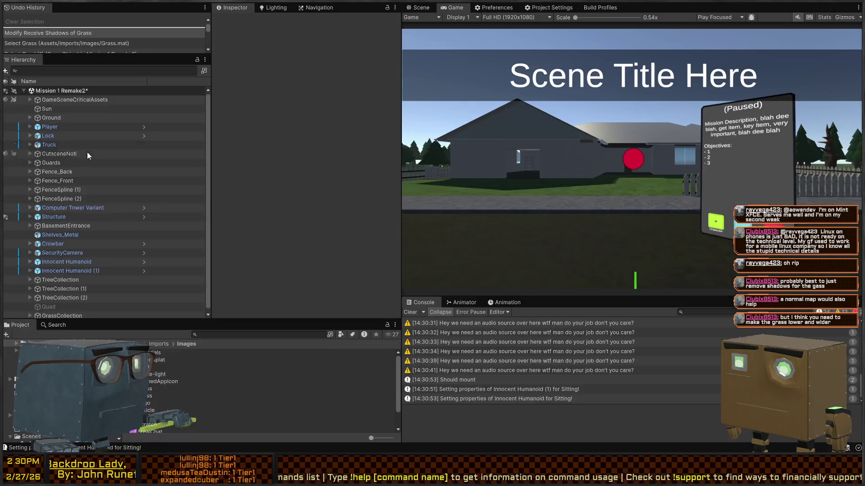
Expand GrassCollection and shift-select all 160 Grass children
click(53, 314)
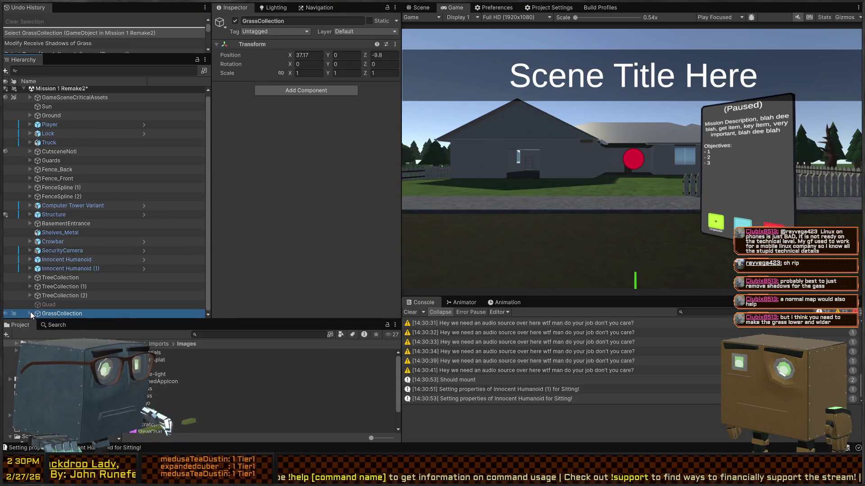
click(30, 313)
click(68, 151)
scroll(103, 206, down, 20)
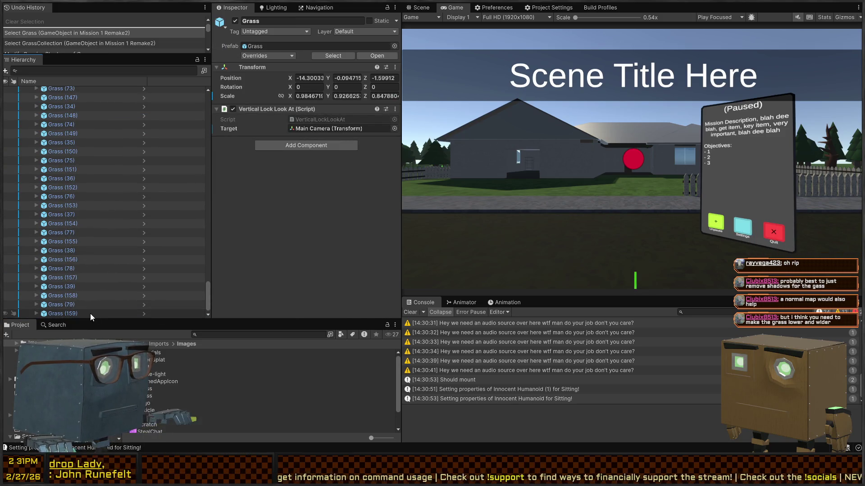
shift+click(90, 313)
Set the grass Position Y to random values R(-.6,-.3)
click(347, 78)
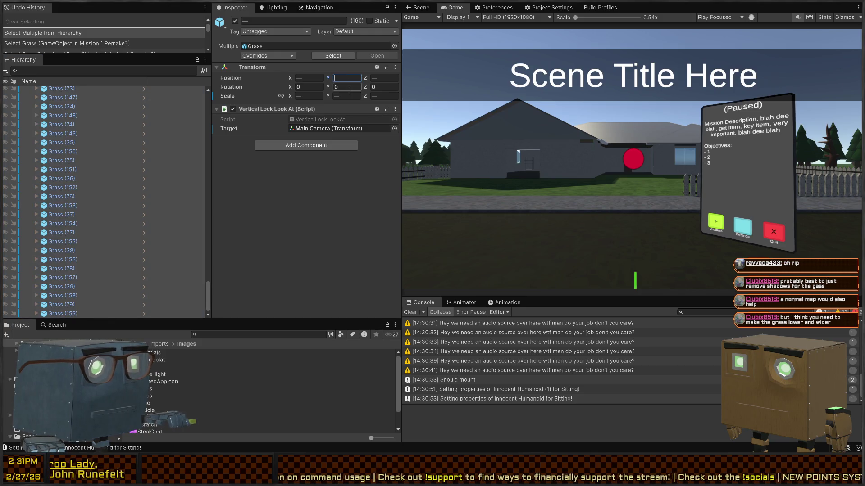
click(421, 8)
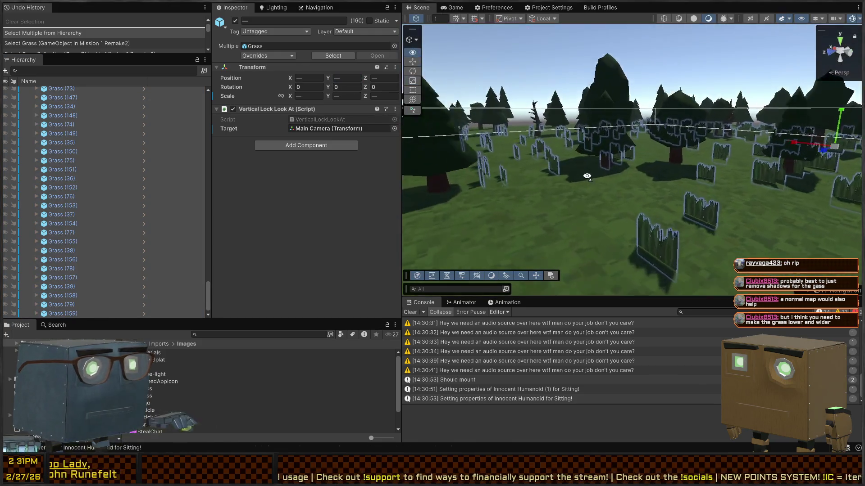
key(w)
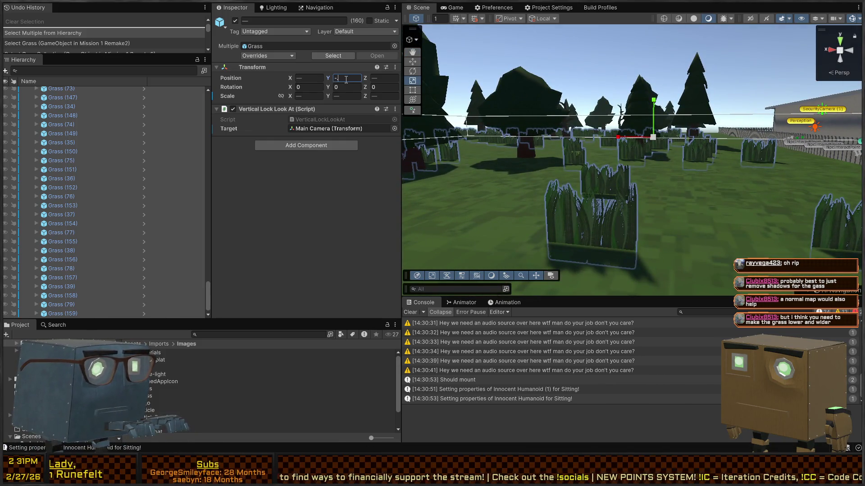
text(.3)
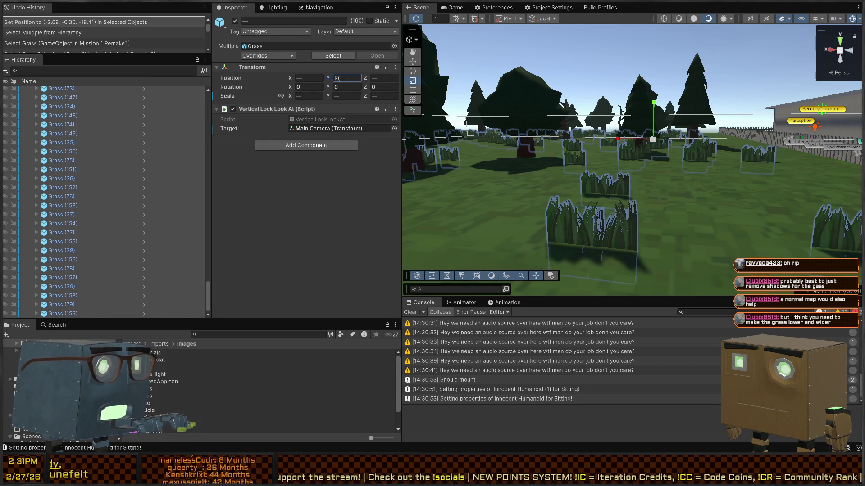
text(-.3)
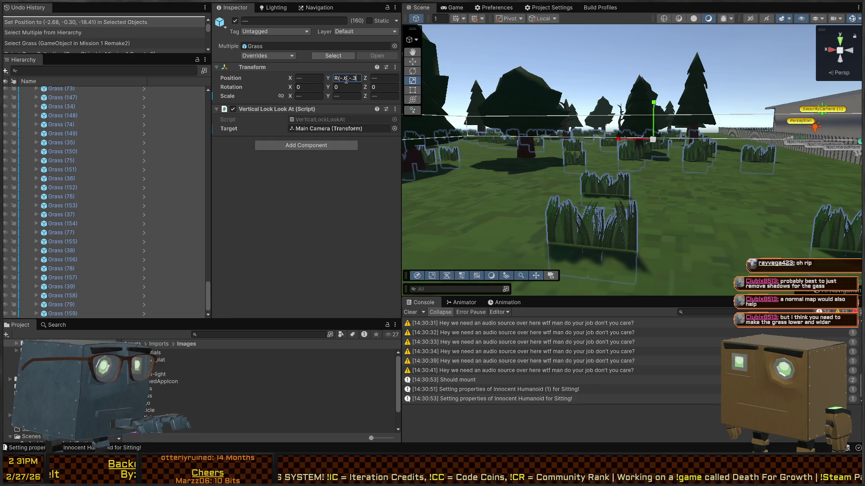
text())
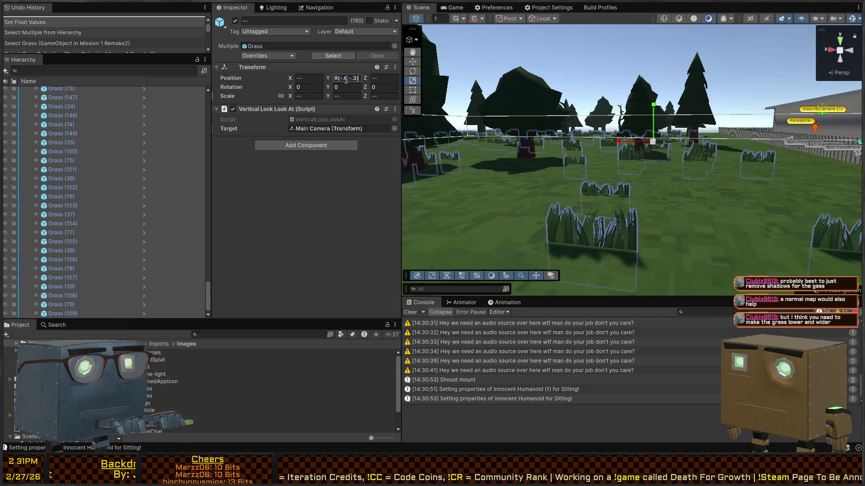
Give the grass random X scales with R(1,3), view them from above, and play
double_click(358, 79)
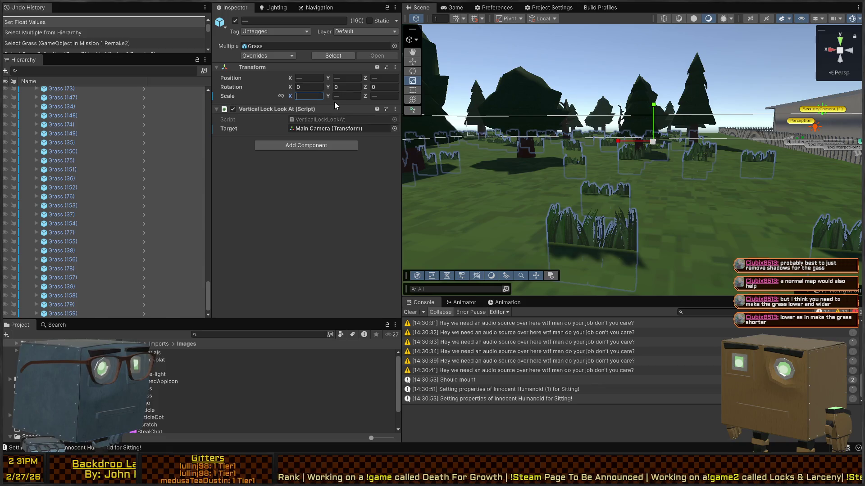
text(R()
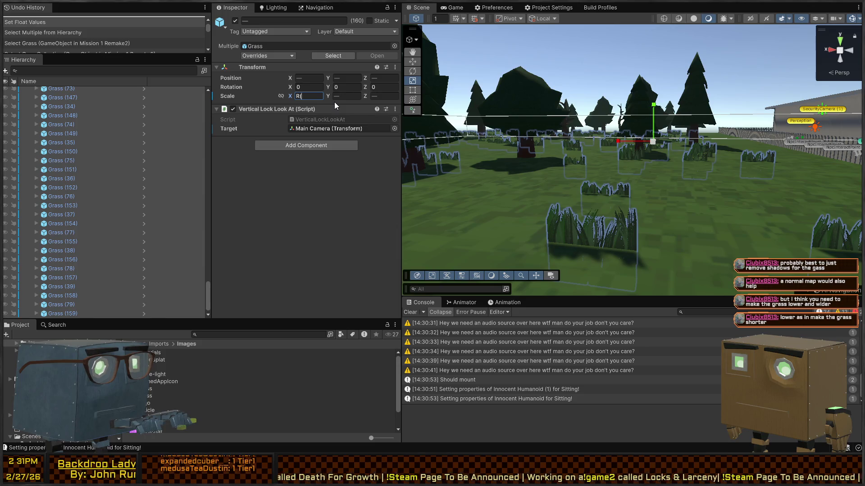
text(1,3))
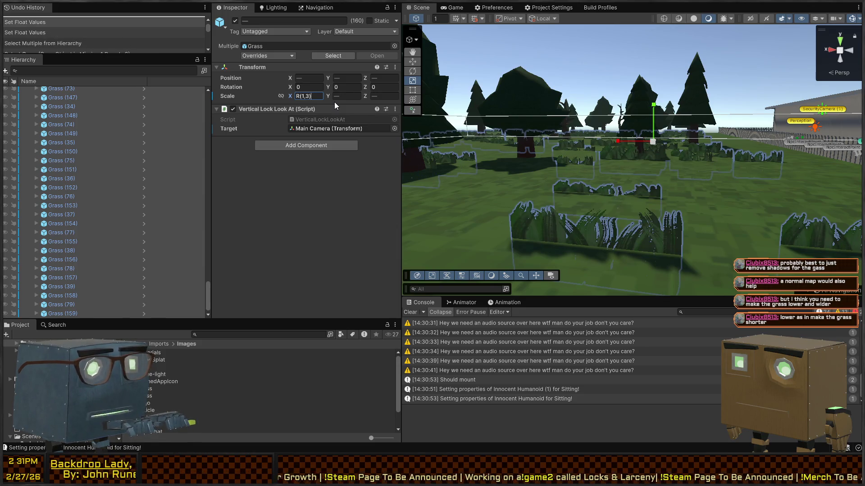
mouse_move(495, 113)
mouse_down()
mouse_move(592, 156)
mouse_move(550, 137)
mouse_up()
key(ctrl+p)
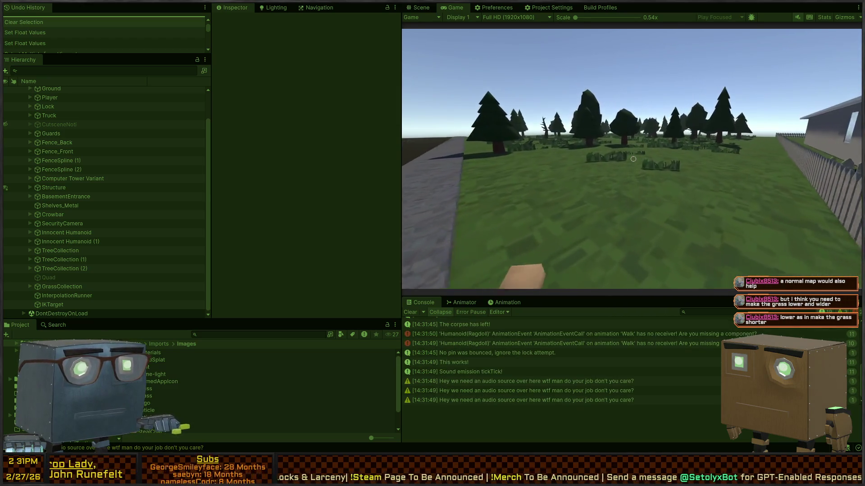
Walk across the field, past the fence, trees and road to inspect the widened grass, then exit Play mode
key(w)
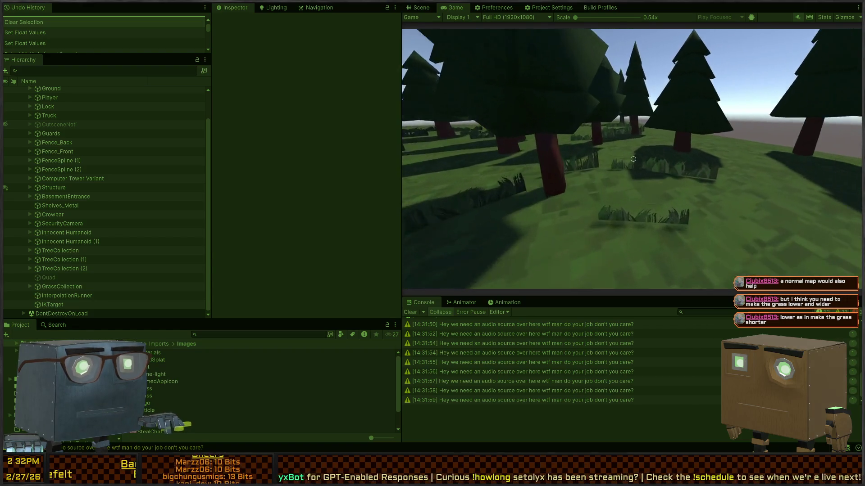
key(w)
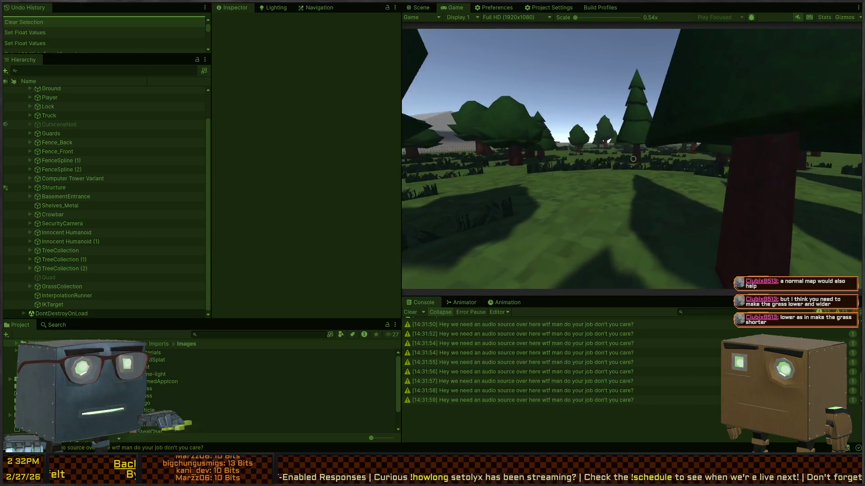
key(w)
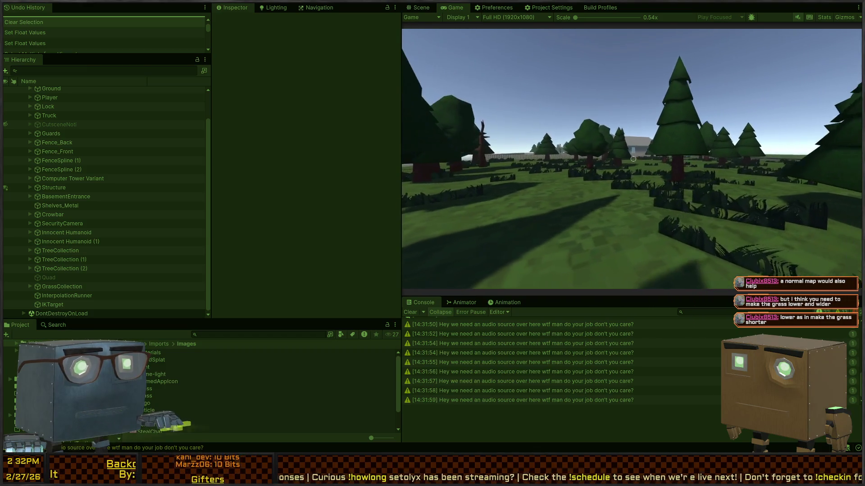
key(w)
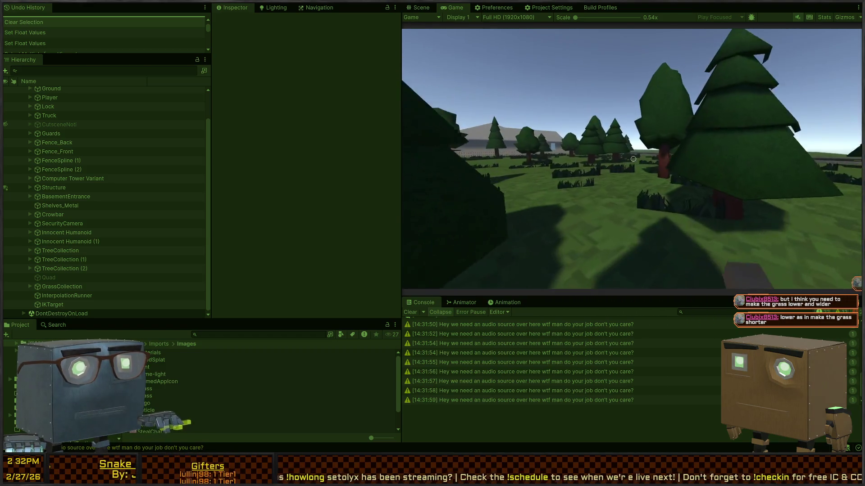
key(w)
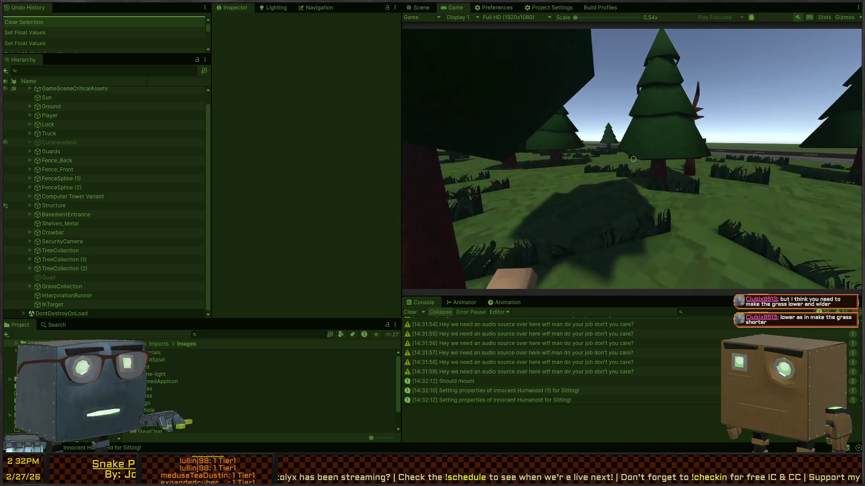
key(w)
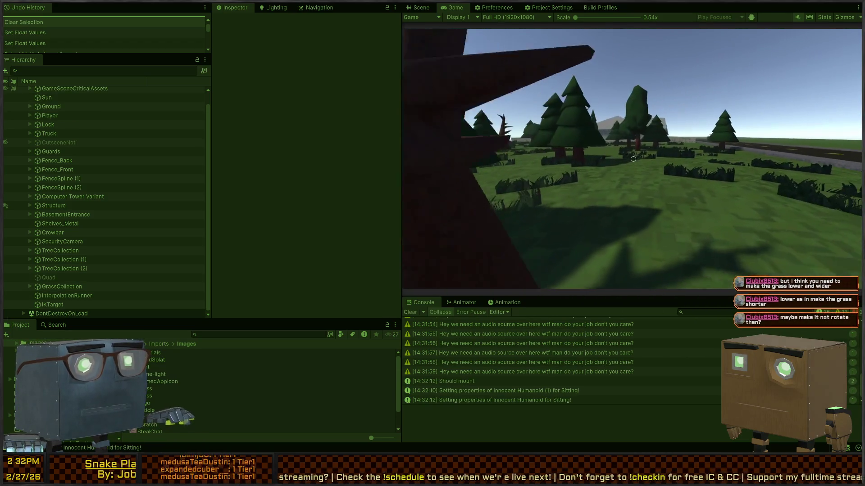
key(w)
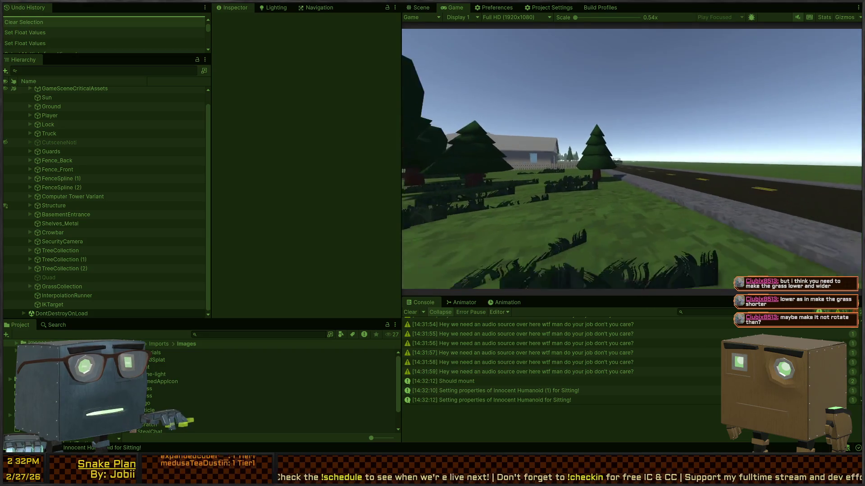
key(w)
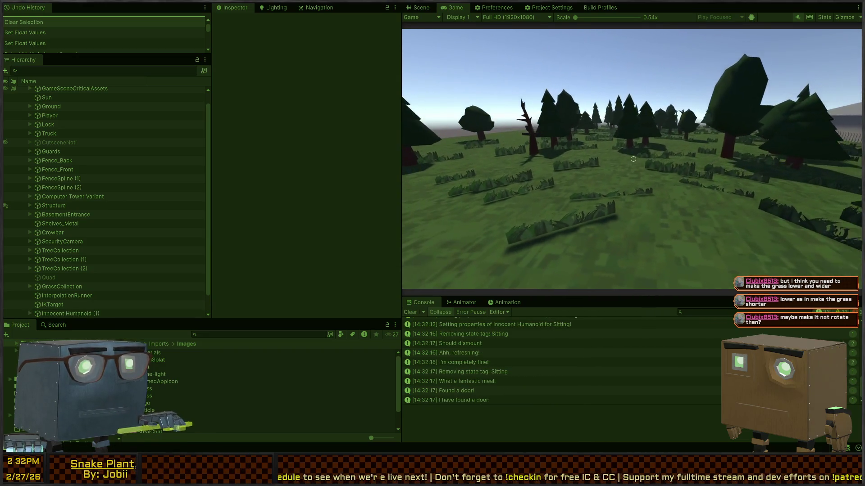
key(w)
key(ctrl+p)
Disable the Vertical Lock Look At component on the Grass prefab root, then return to the scene
mouse_move(528, 136)
mouse_down()
mouse_move(672, 155)
mouse_move(632, 209)
mouse_move(639, 216)
mouse_move(654, 187)
mouse_up()
click(654, 190)
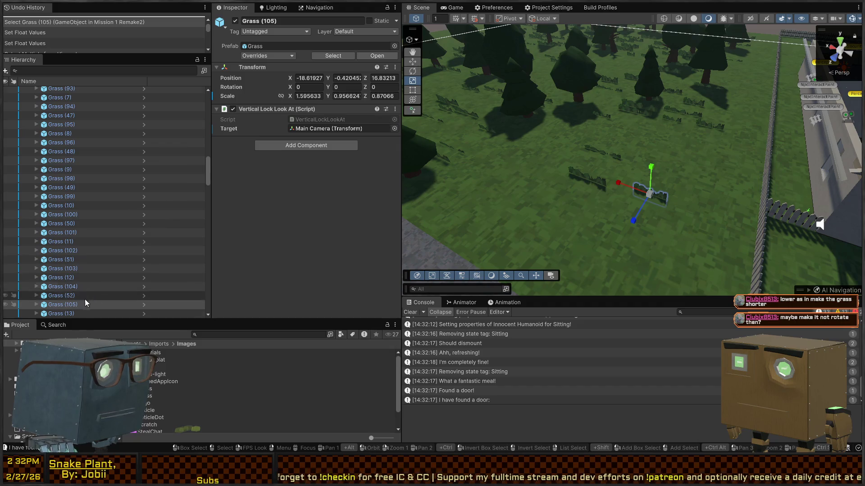
scroll(87, 302, down, 2)
key(Right)
click(83, 266)
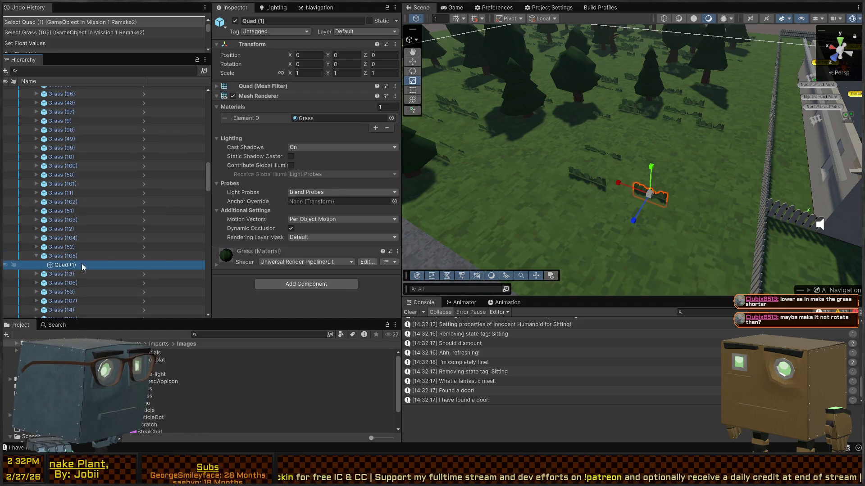
click(146, 256)
click(73, 100)
click(234, 87)
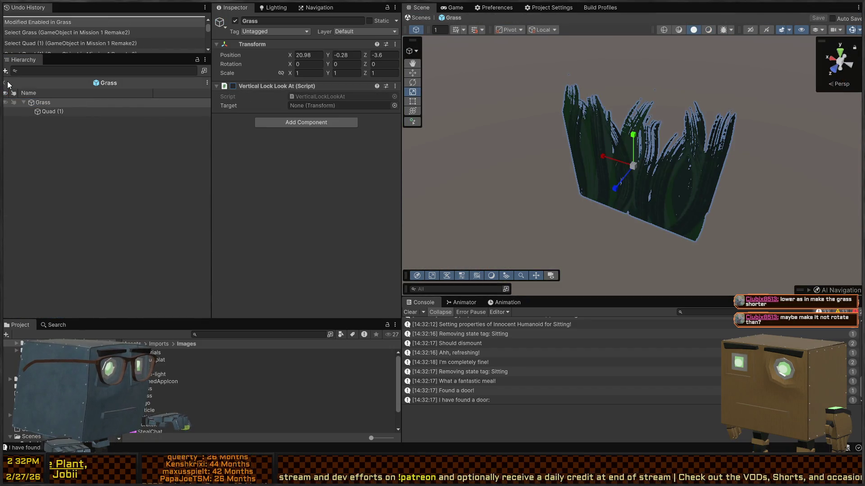
click(7, 84)
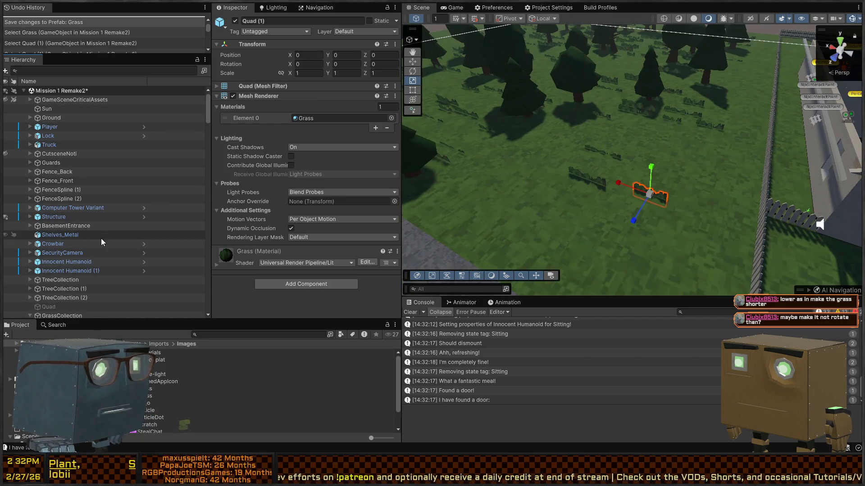
Copy and paste all 160 grass clumps and set the copies' Rotation Y to 90
scroll(71, 242, down, 8)
click(61, 130)
scroll(96, 163, down, 5)
scroll(97, 167, down, 15)
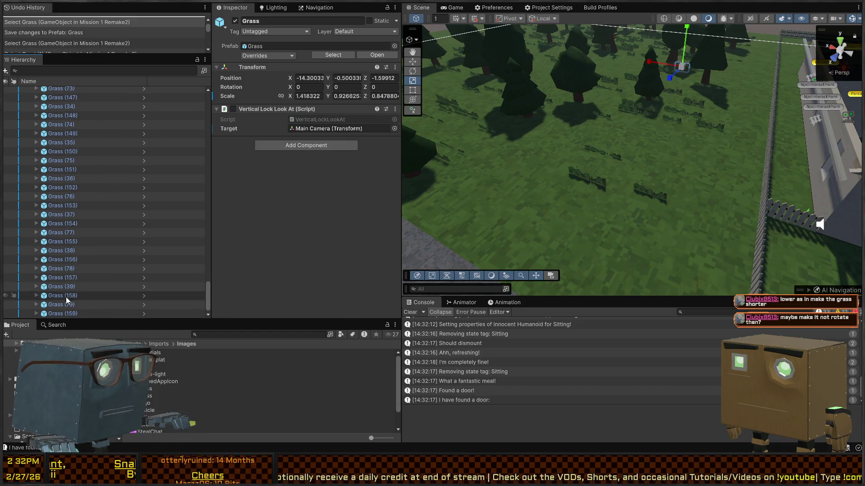
shift+click(80, 309)
key(ctrl+c)
key(ctrl+v)
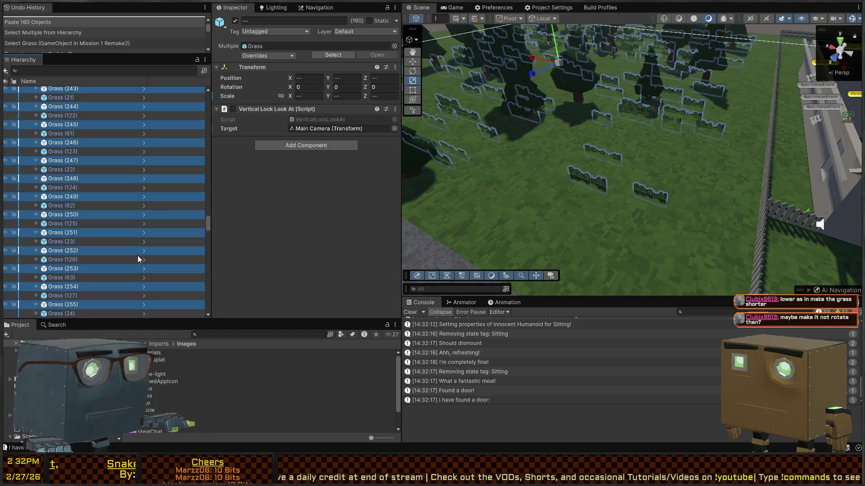
click(353, 86)
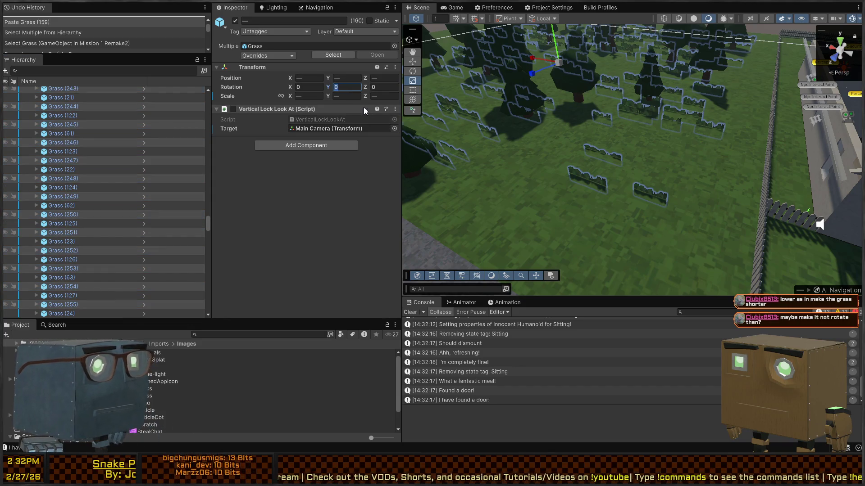
text(90)
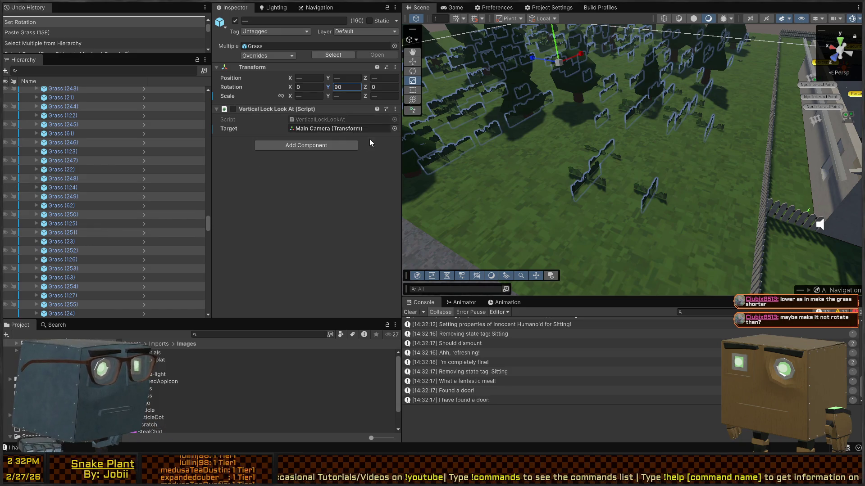
Enter Play mode and walk from the road across the yard into the trees
key(ctrl+p)
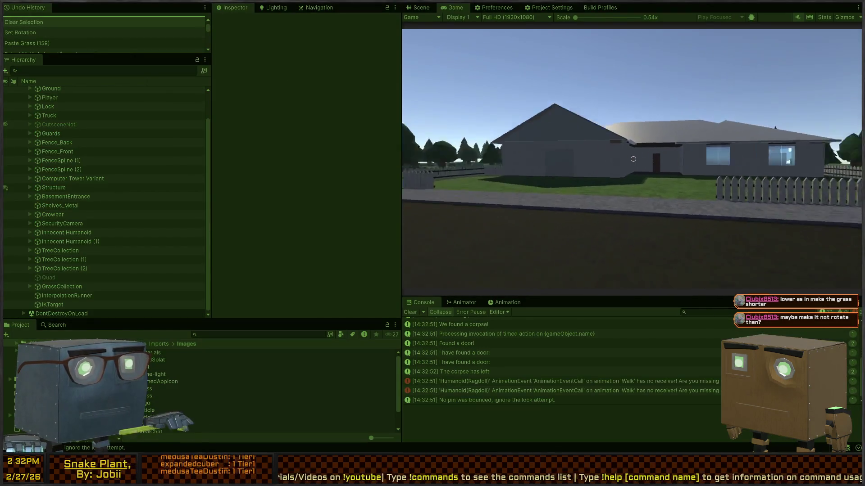
key(w)
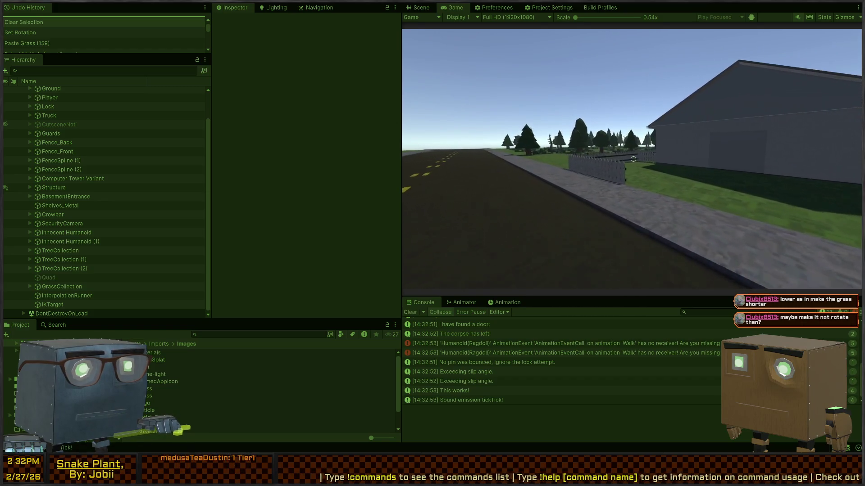
key(w)
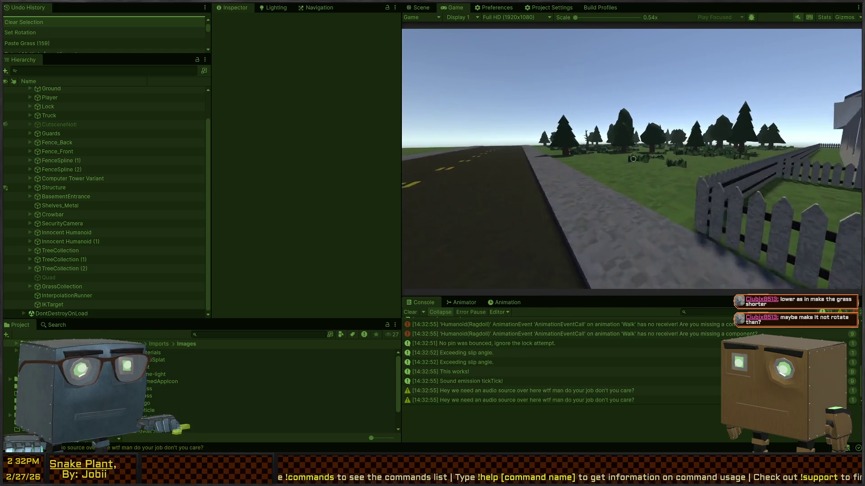
key(w)
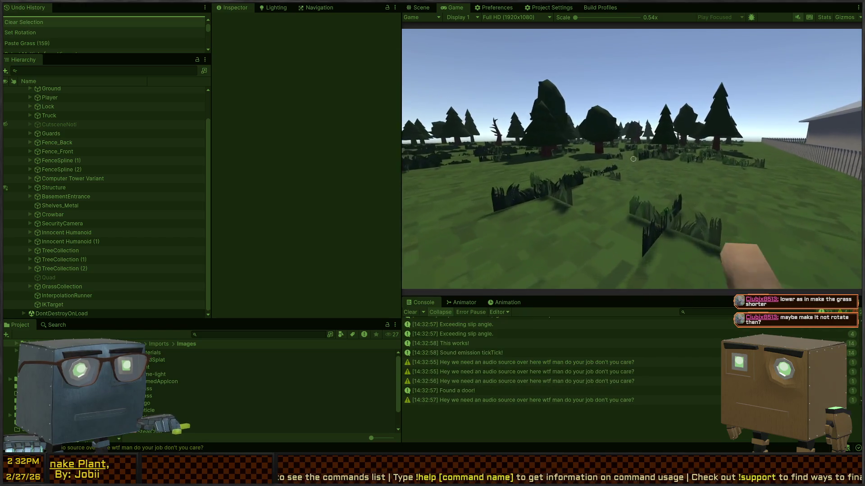
key(w)
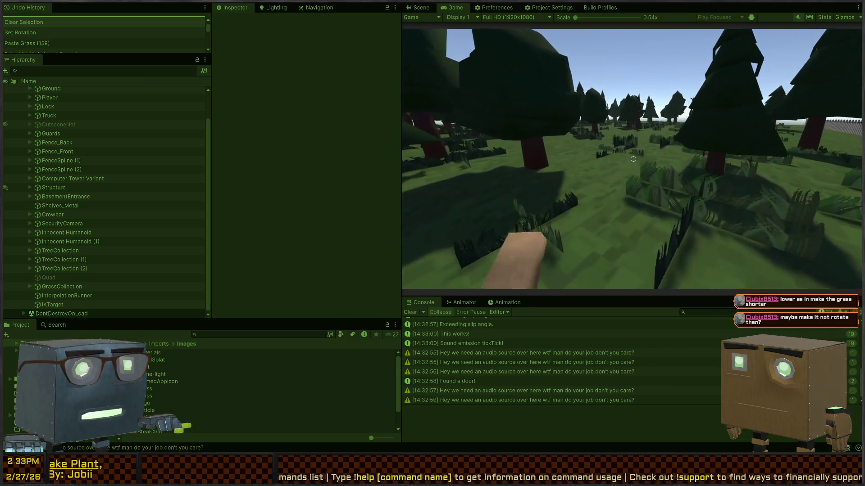
key(w)
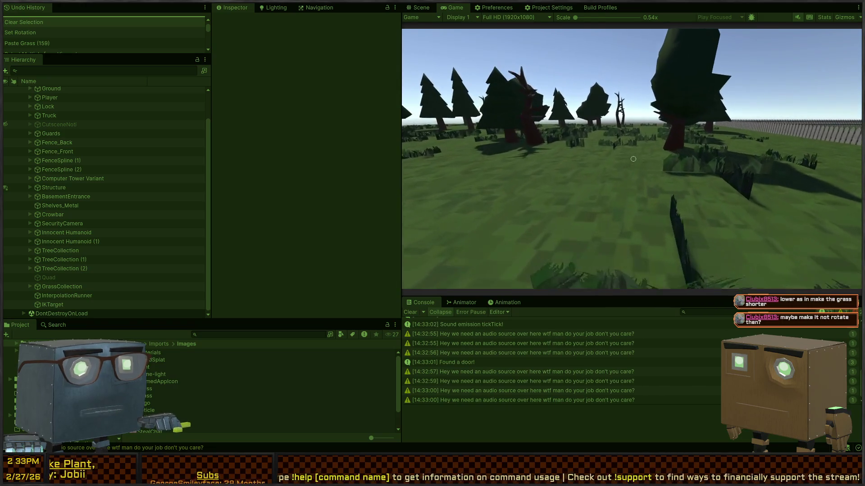
key(w)
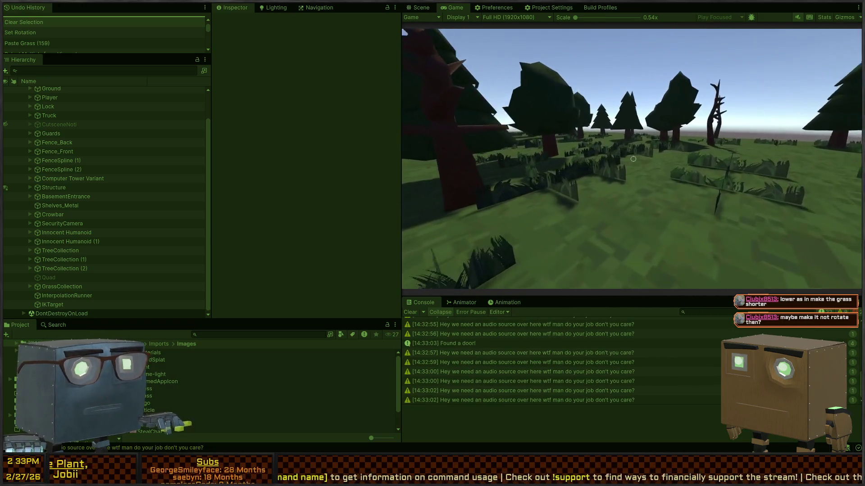
Walk through the crossed grass clumps toward the road, then stop the game
key(w)
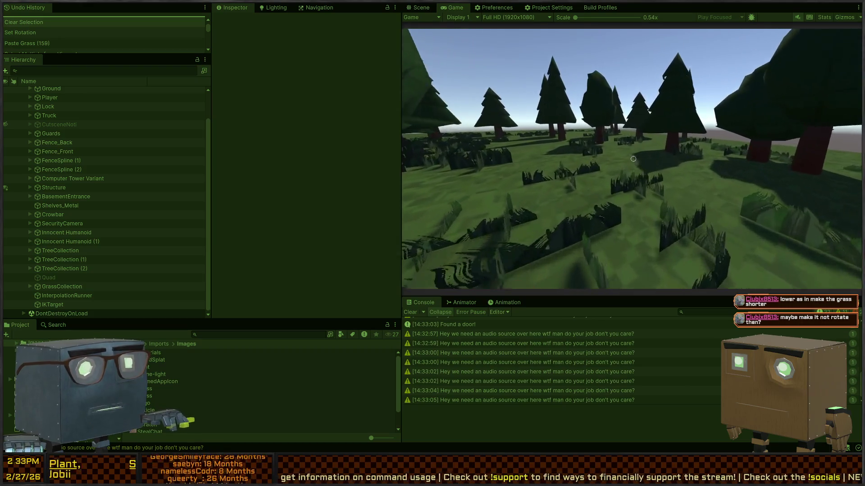
key(w)
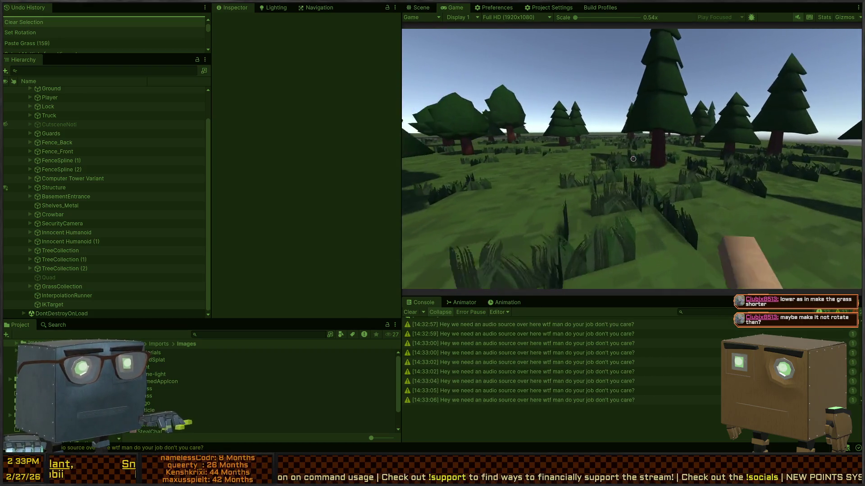
key(w)
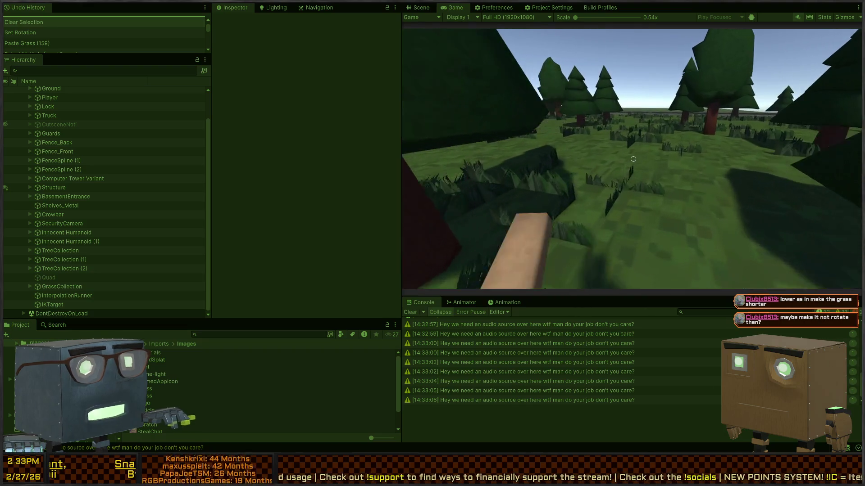
key(w)
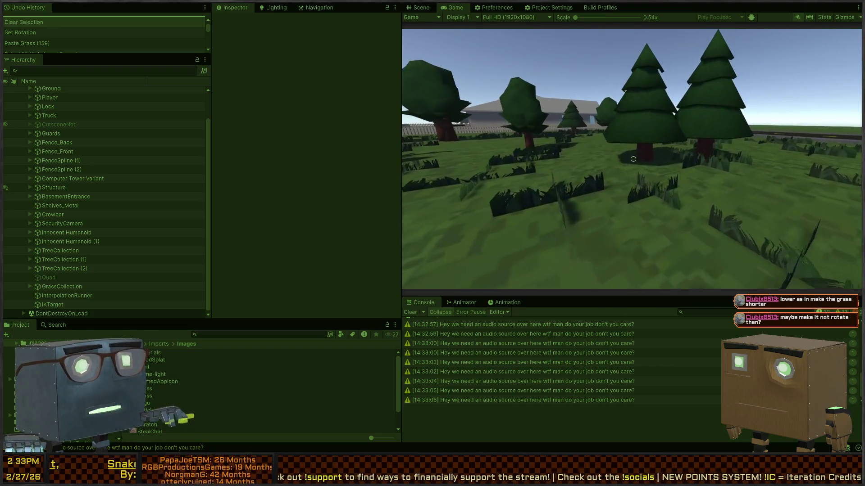
key(w)
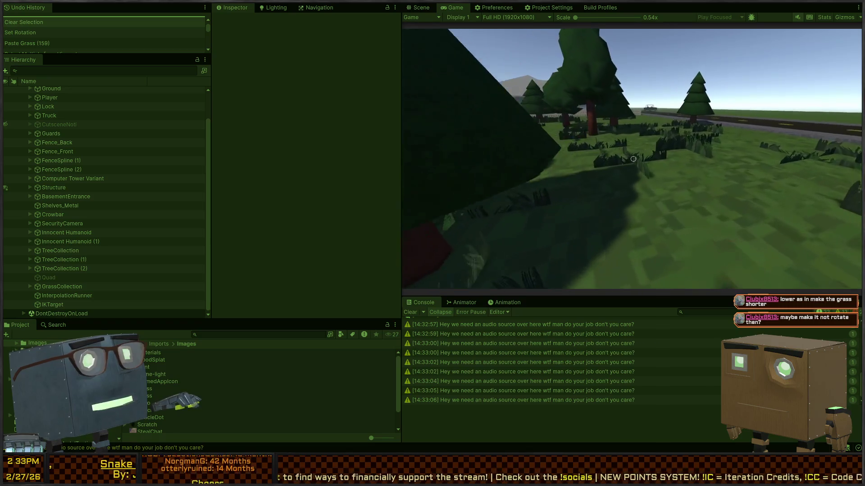
key(w)
key(ctrl+p)
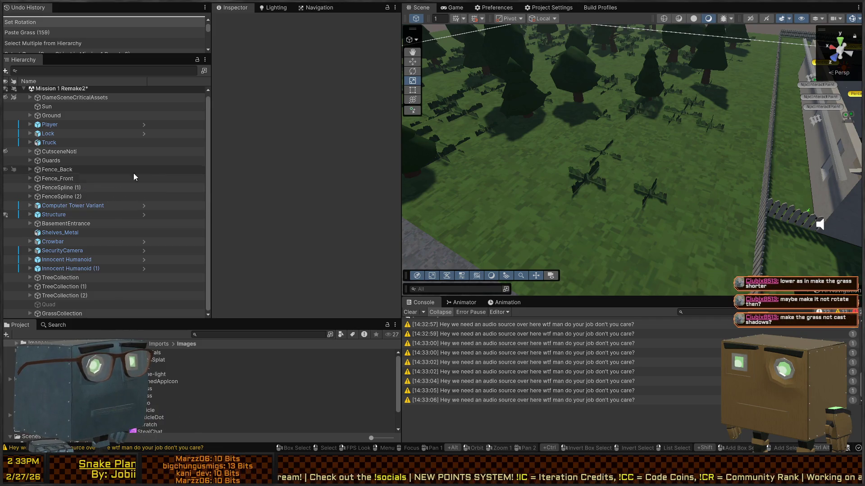
Select Grass.mat and scroll its Inspector to check Receive Shadows and GPU instancing
click(150, 390)
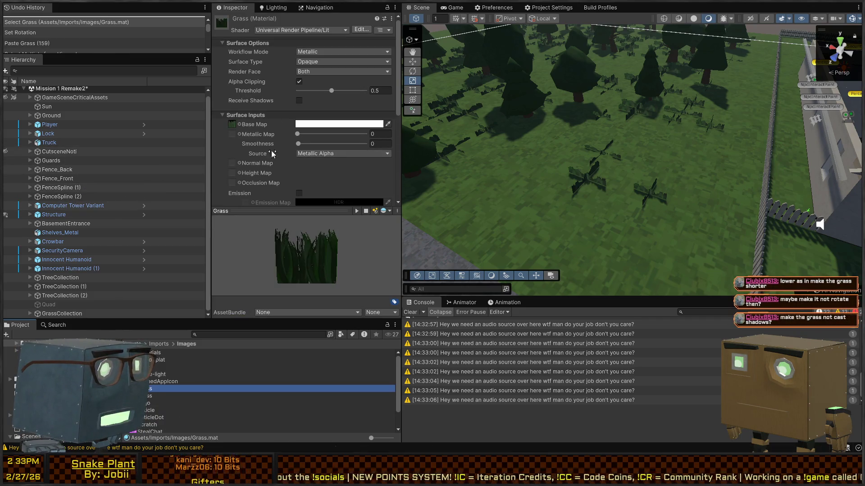
scroll(272, 153, down, 6)
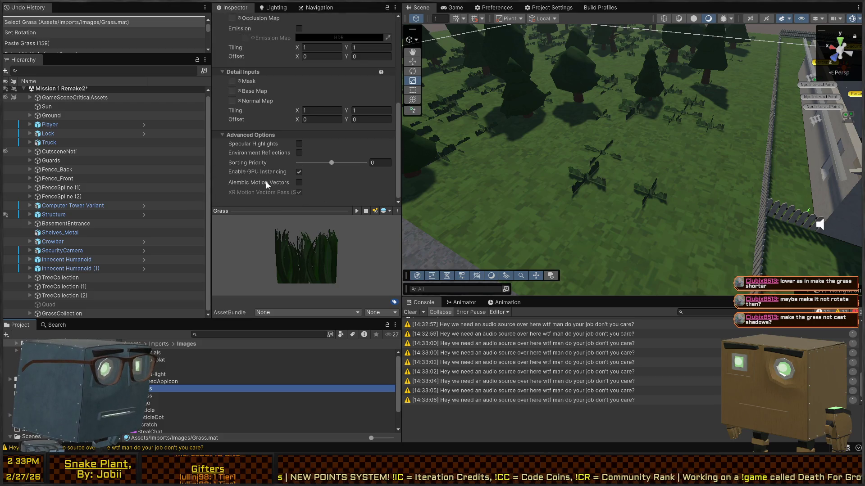
scroll(248, 164, up, 6)
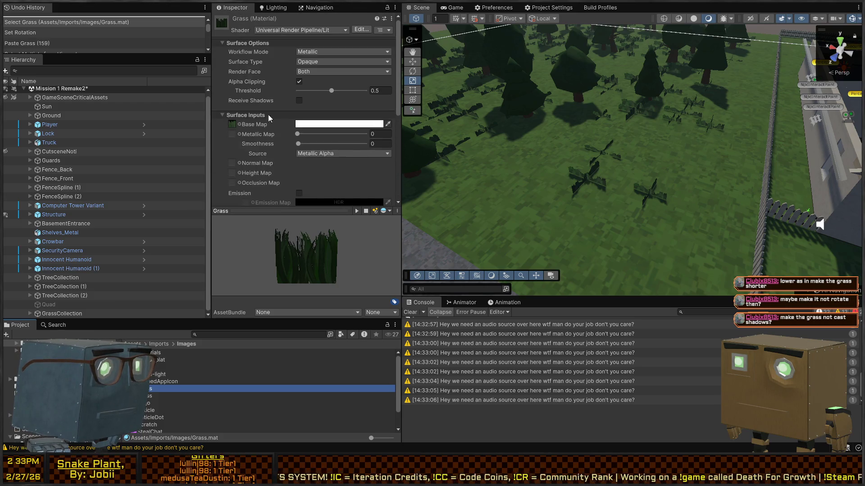
Open the Grass prefab from the Grass (131) instance and select its Quad (1)
click(598, 179)
click(598, 178)
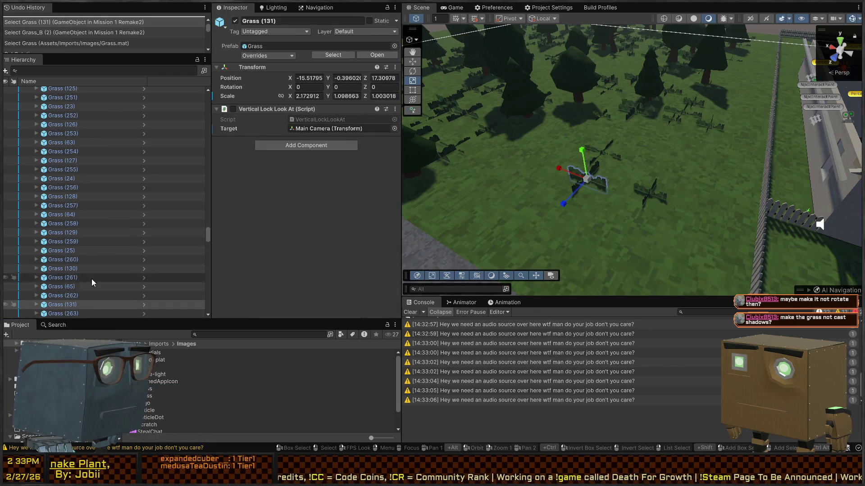
click(144, 305)
click(59, 111)
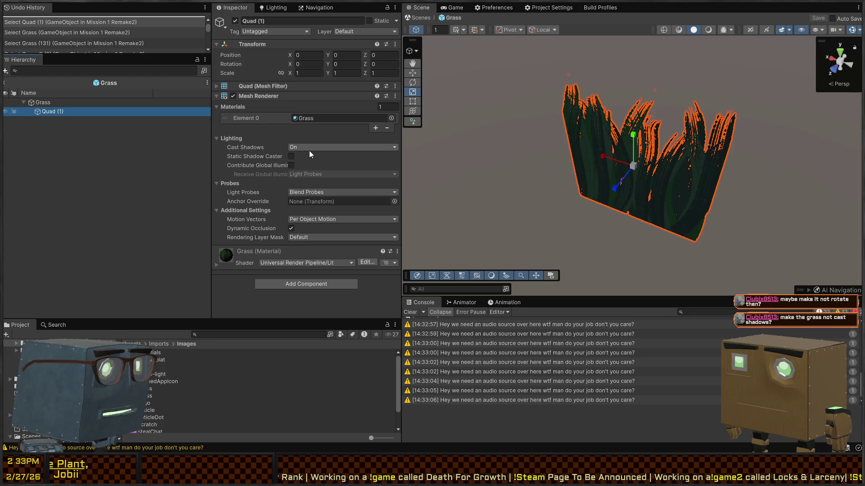
Set the quad's Cast Shadows to Off, return to the scene, and start Play mode
click(342, 147)
click(318, 139)
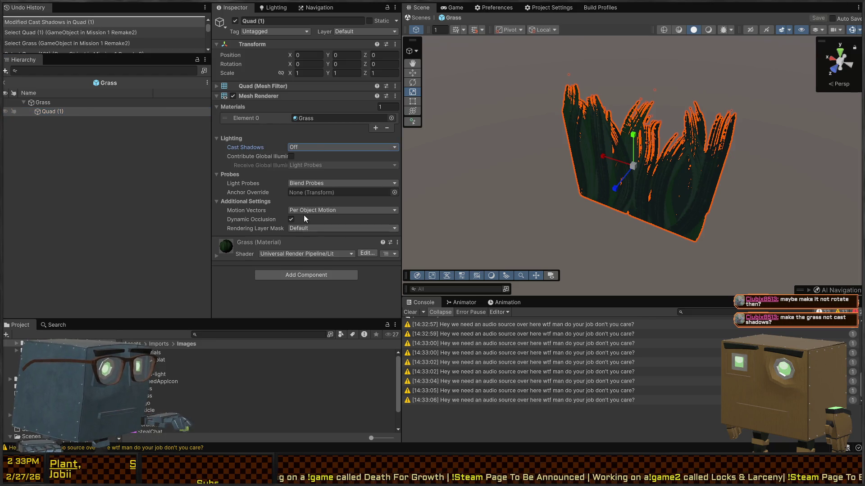
click(413, 19)
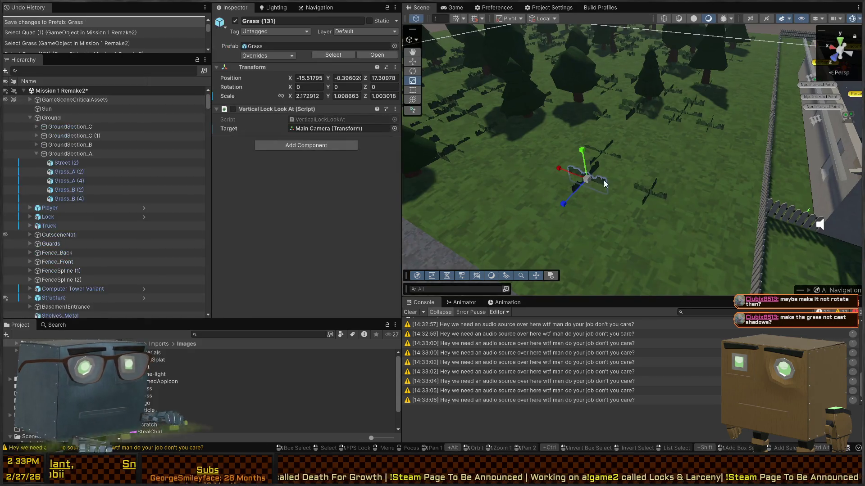
key(ctrl+p)
key(space)
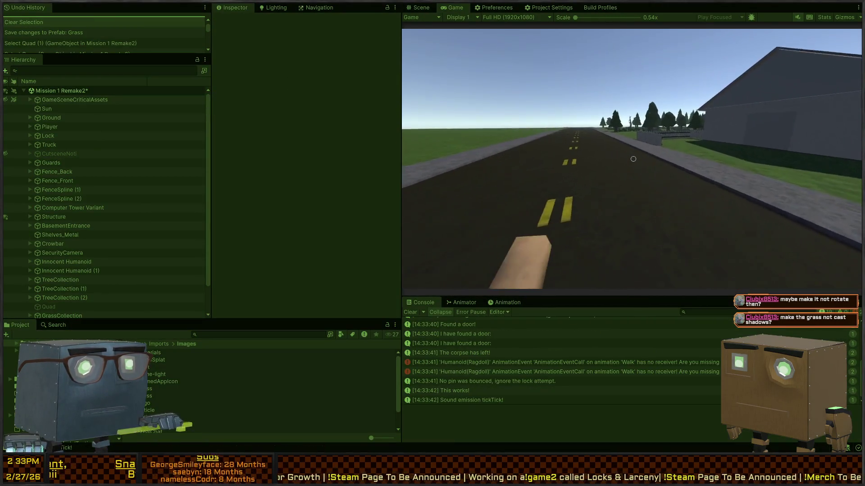
key(w)
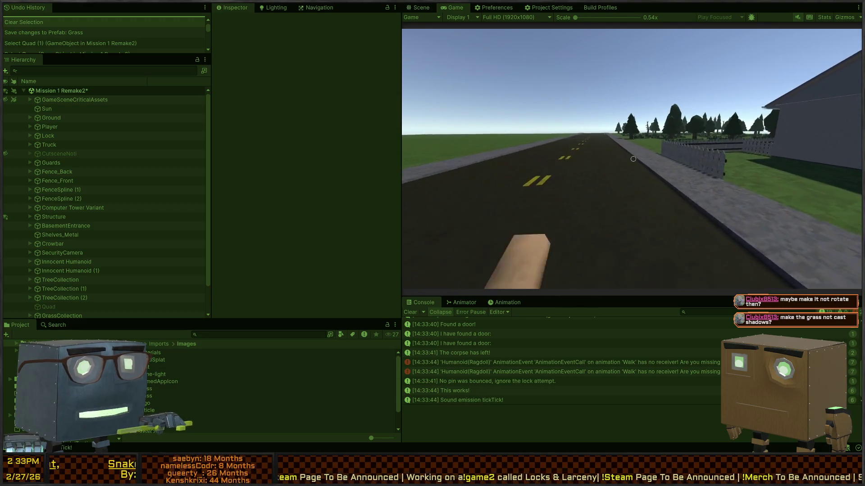
key(w)
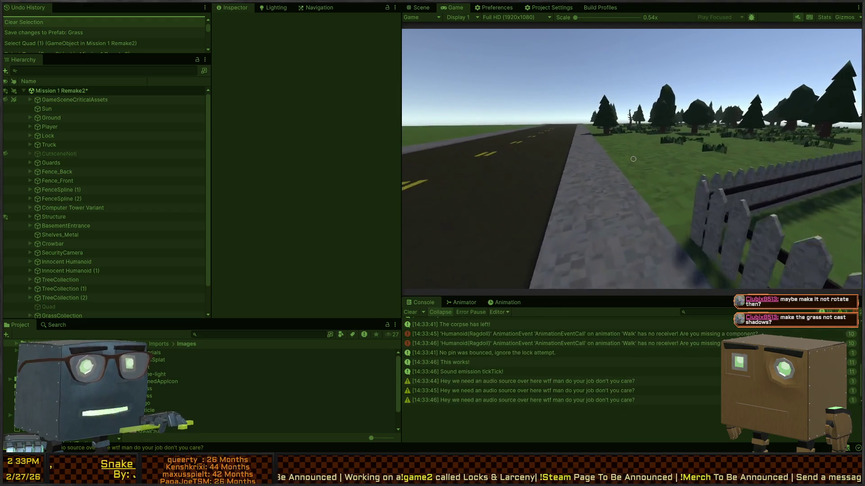
key(w)
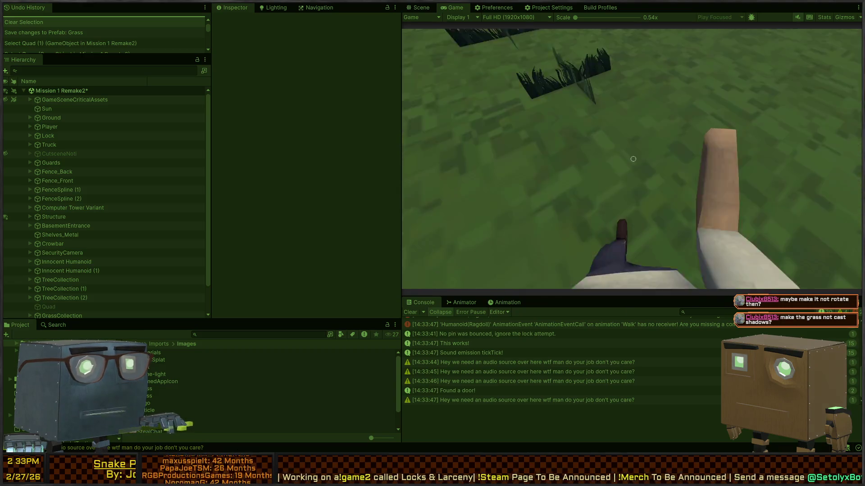
key(ctrl+p)
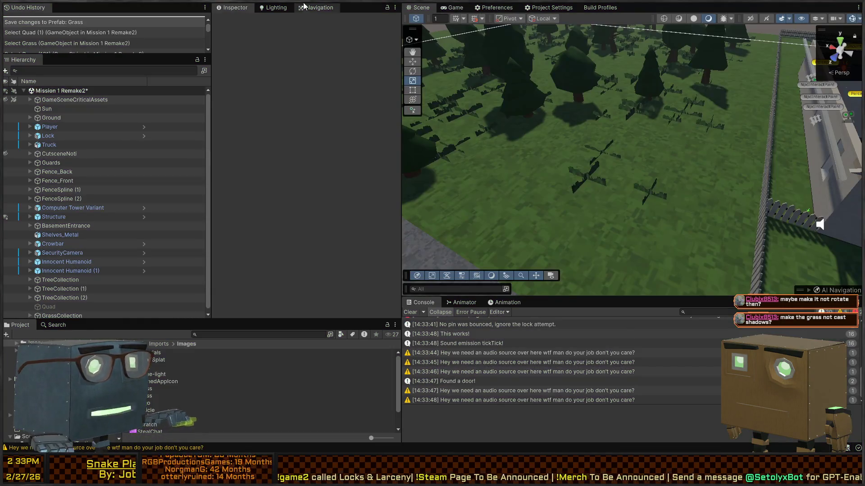
click(276, 9)
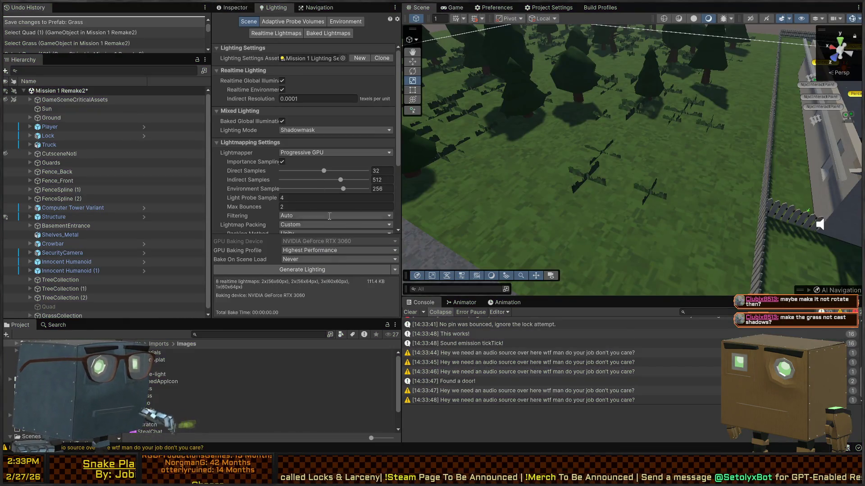
Generate Lighting to rebake the 8 realtime lightmaps, then fly the view into the grass field
click(345, 269)
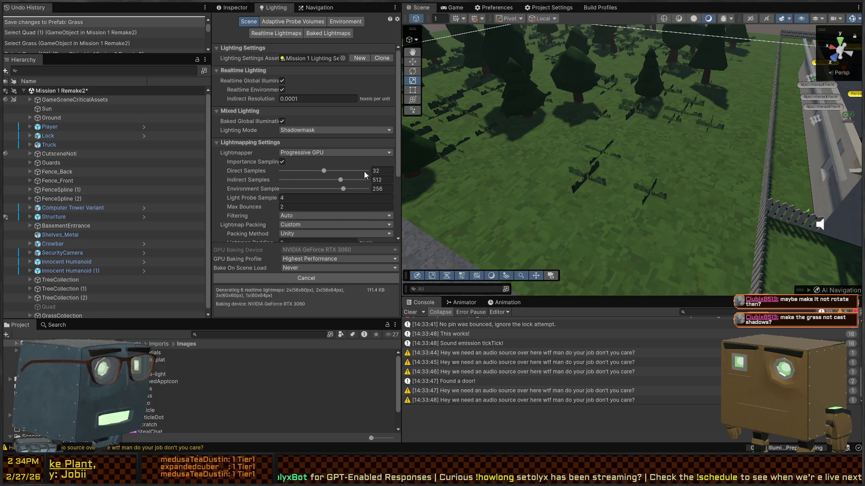
scroll(520, 170, down, 3)
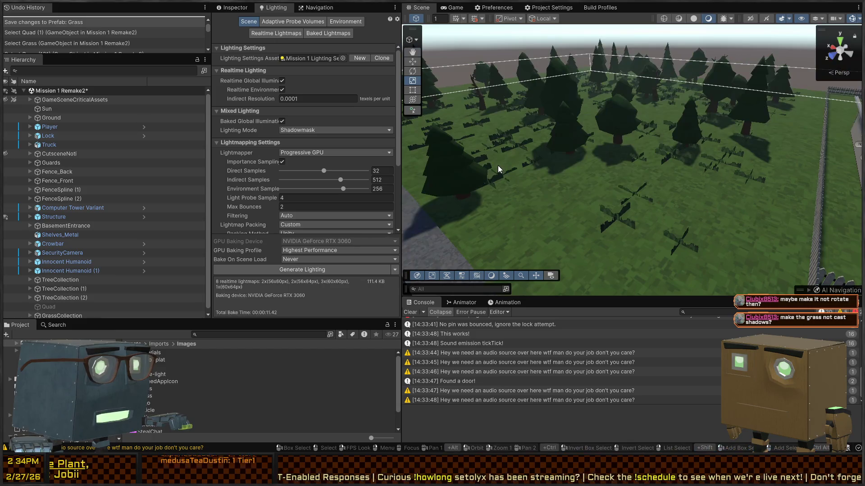
mouse_move(498, 170)
mouse_down()
mouse_move(648, 157)
mouse_move(565, 133)
mouse_move(585, 154)
mouse_up()
key(w)
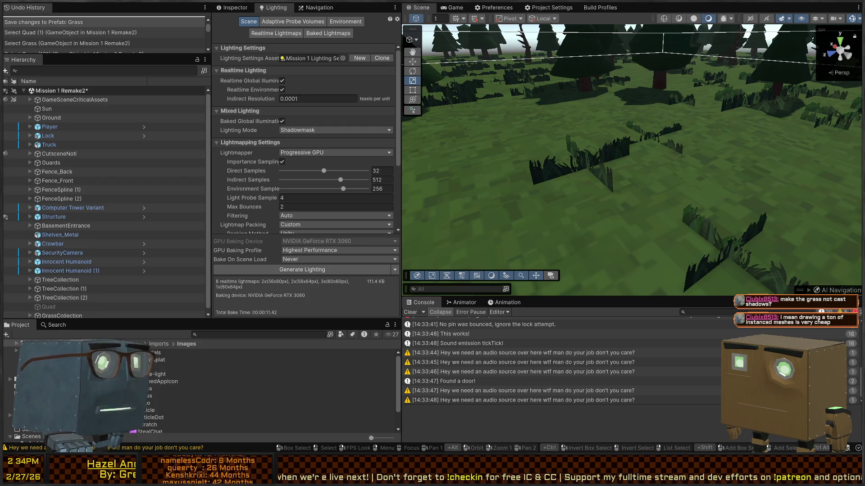
Select Grass (211) and its Quad (1) to check the Cast Shadows setting
click(654, 139)
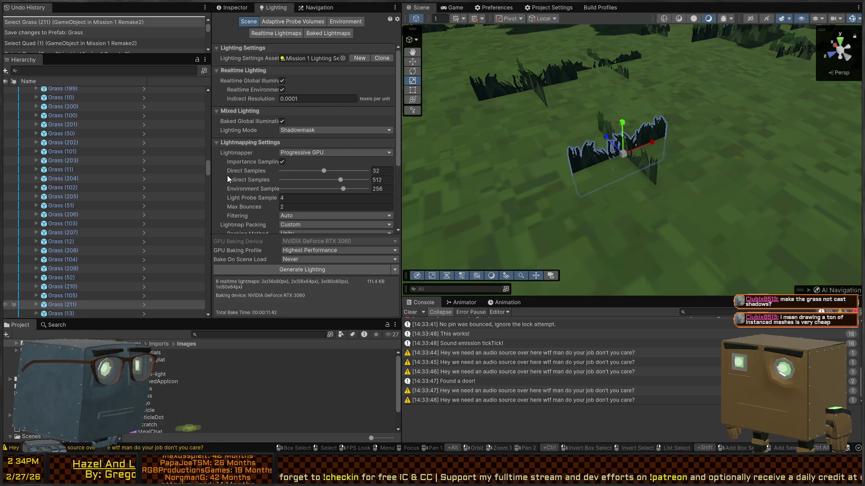
scroll(267, 171, down, 3)
scroll(232, 155, up, 3)
click(232, 9)
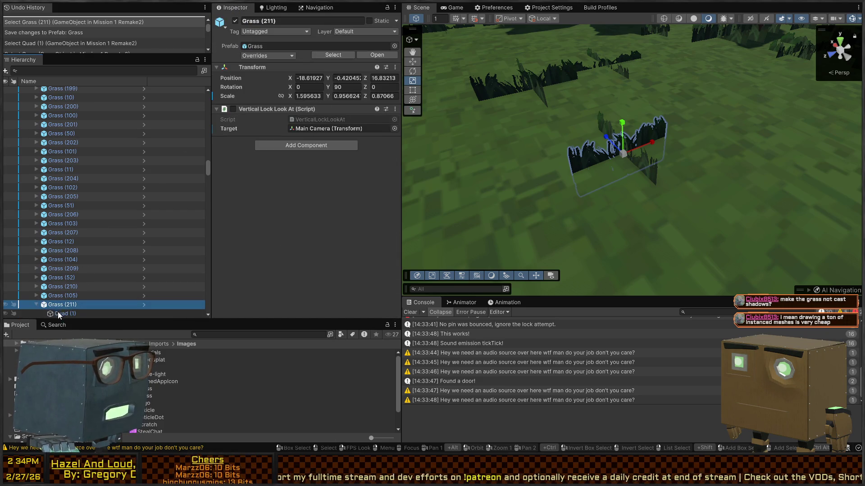
click(61, 314)
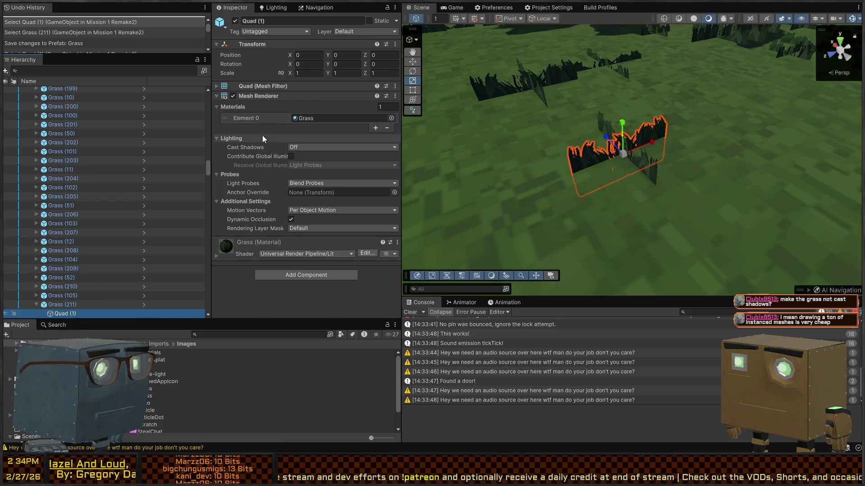
Undo the accidental grass quad move and select the Grass.mat material asset
scroll(742, 202, down, 10)
drag(742, 203, 636, 169)
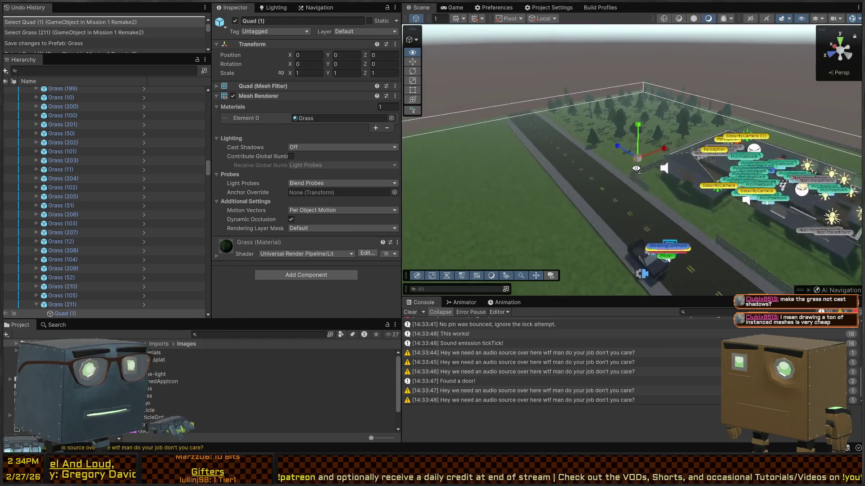
scroll(637, 168, up, 10)
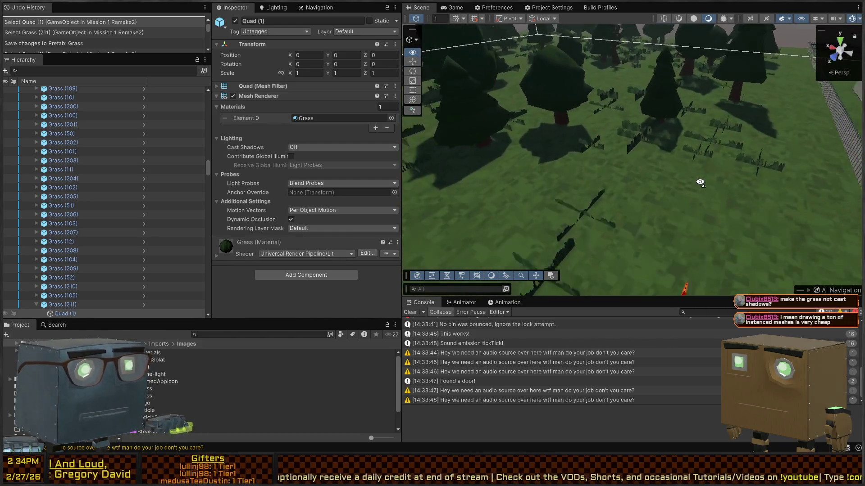
drag(700, 182, 701, 149)
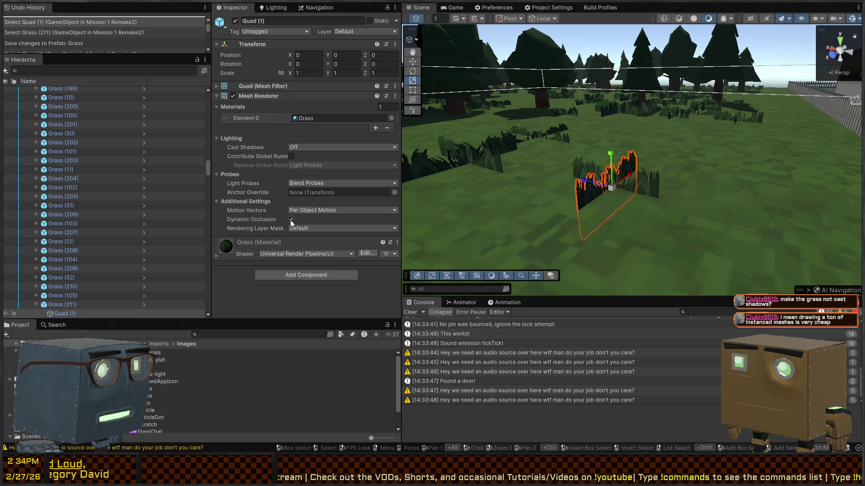
mouse_move(698, 207)
mouse_down()
mouse_move(831, 204)
mouse_move(651, 215)
mouse_move(604, 180)
mouse_move(610, 135)
mouse_move(617, 166)
mouse_up()
key(ctrl+z)
mouse_move(740, 194)
mouse_down()
mouse_move(559, 182)
mouse_move(623, 182)
mouse_up()
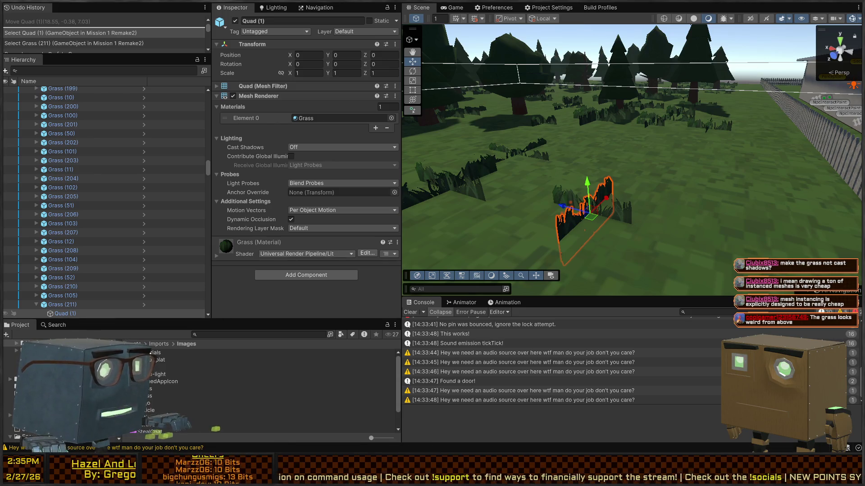
click(153, 389)
click(305, 35)
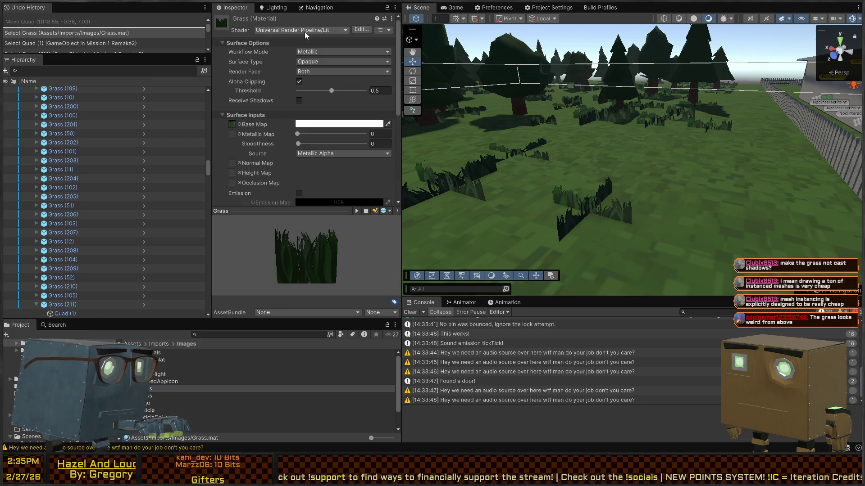
Switch the Grass material's shader to Universal Render Pipeline/Unlit, then run and stop a playtest
click(338, 65)
mouse_move(575, 131)
mouse_down()
mouse_move(717, 152)
mouse_move(678, 154)
mouse_up()
key(s)
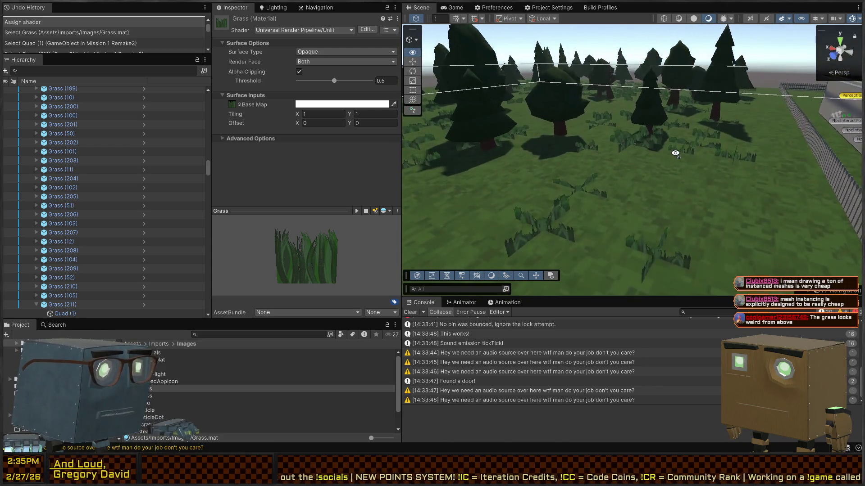
key(s)
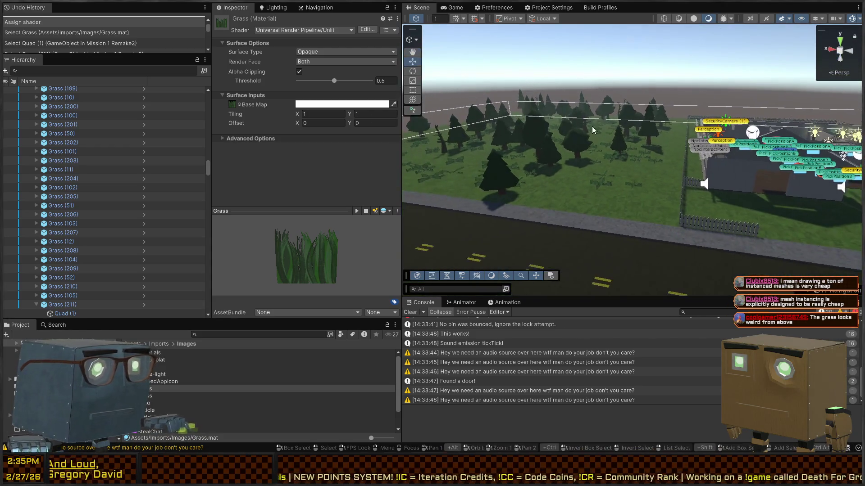
key(ctrl+p)
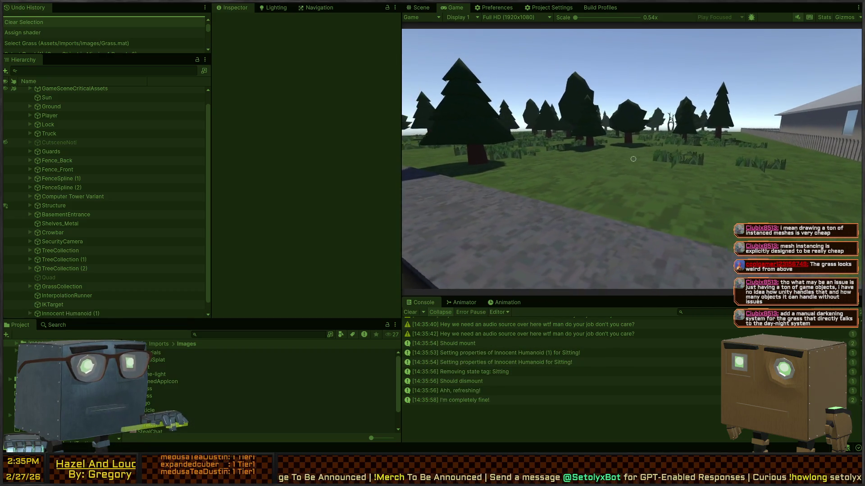
key(ctrl+p)
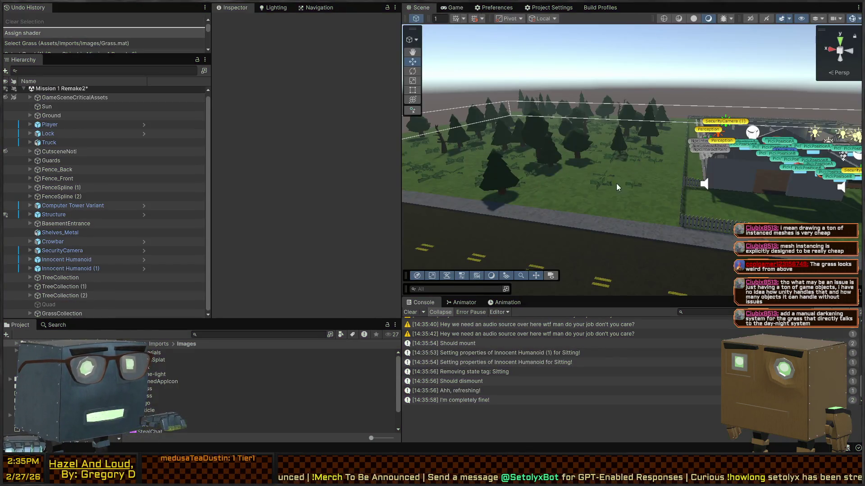
Select Grass (105)'s Quad (1) and open the Grass material it uses
click(639, 185)
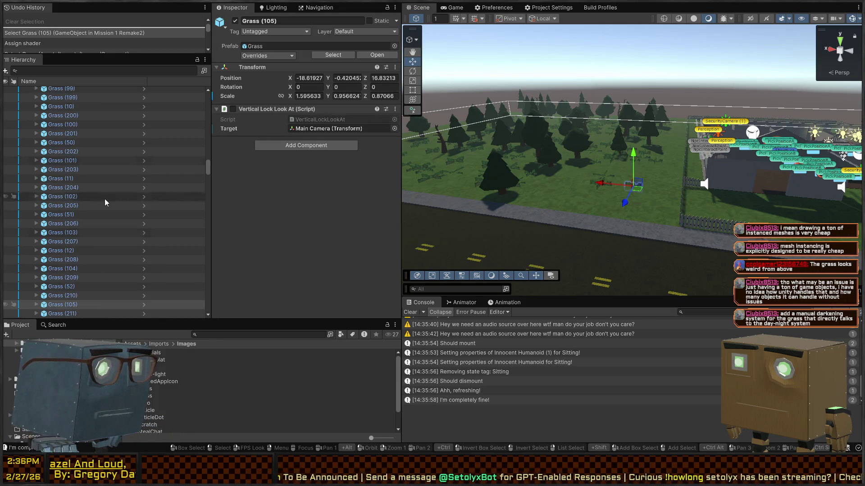
click(37, 304)
click(56, 315)
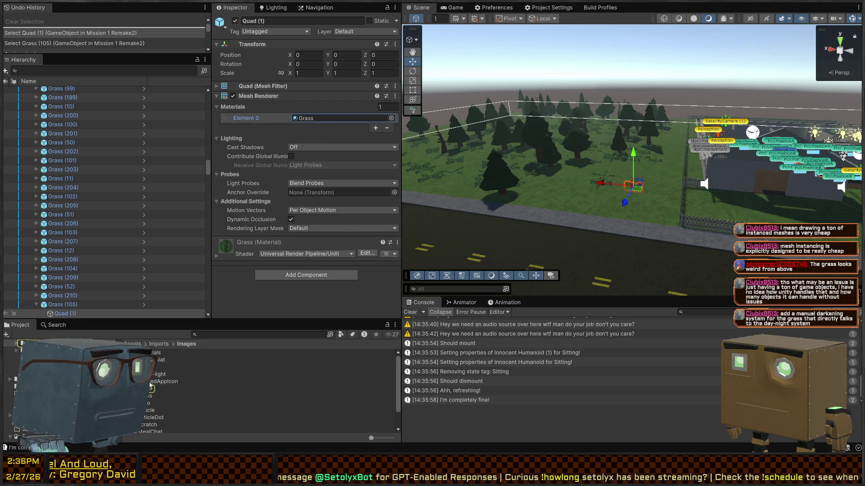
double_click(342, 118)
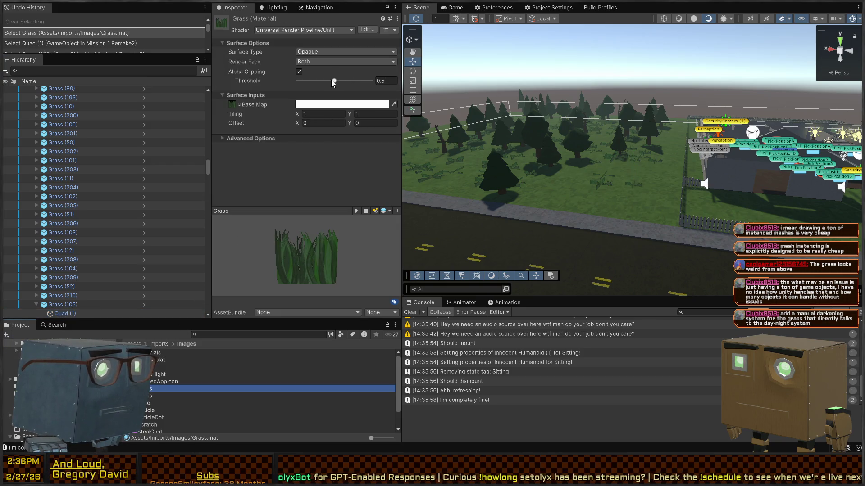
Survey the grass field and select the GrassCollection parent object
mouse_move(563, 157)
mouse_down()
mouse_move(614, 167)
mouse_move(586, 154)
mouse_move(581, 189)
mouse_move(671, 155)
mouse_move(785, 165)
mouse_move(624, 174)
mouse_up()
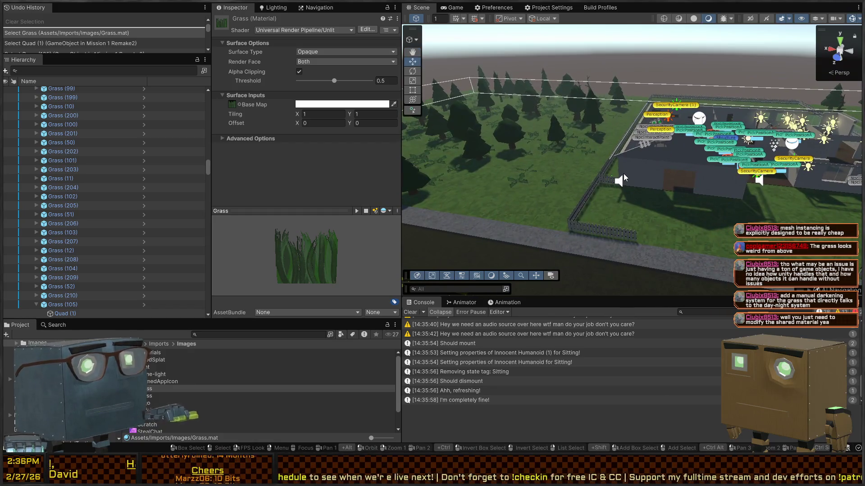
drag(556, 136, 451, 138)
scroll(176, 216, down, 7)
scroll(91, 178, up, 10)
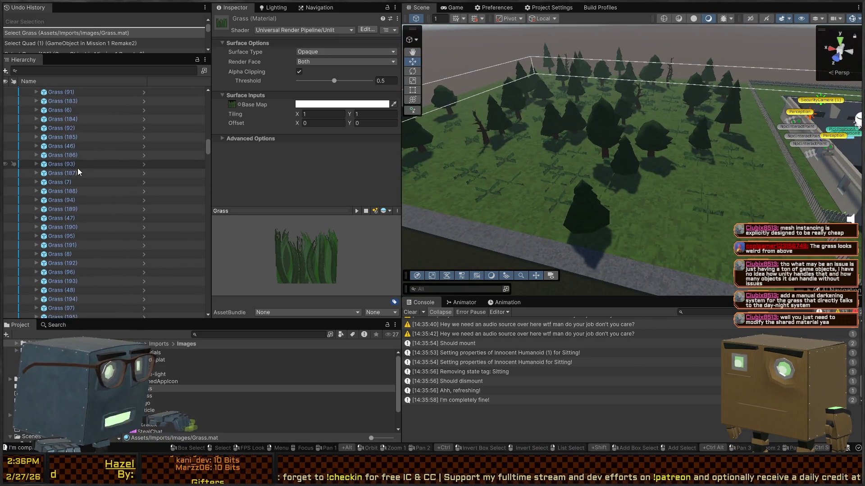
scroll(53, 165, up, 4)
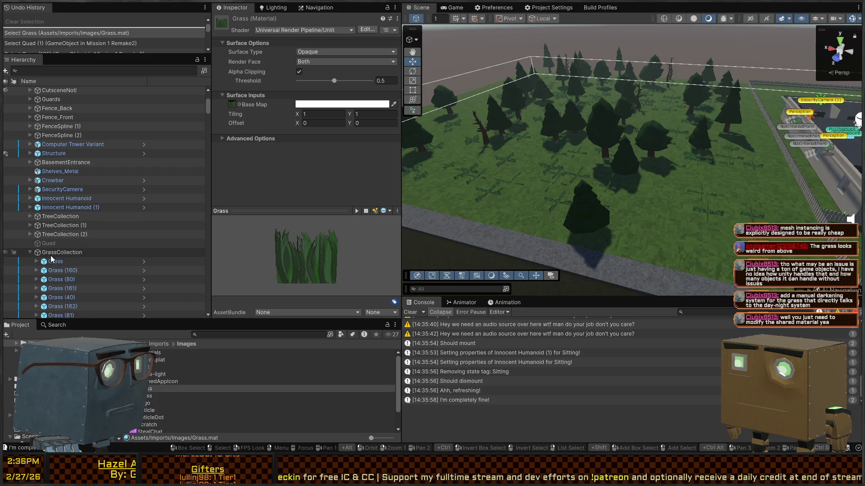
click(51, 253)
mouse_move(604, 131)
mouse_down()
mouse_move(620, 127)
mouse_move(584, 174)
mouse_up()
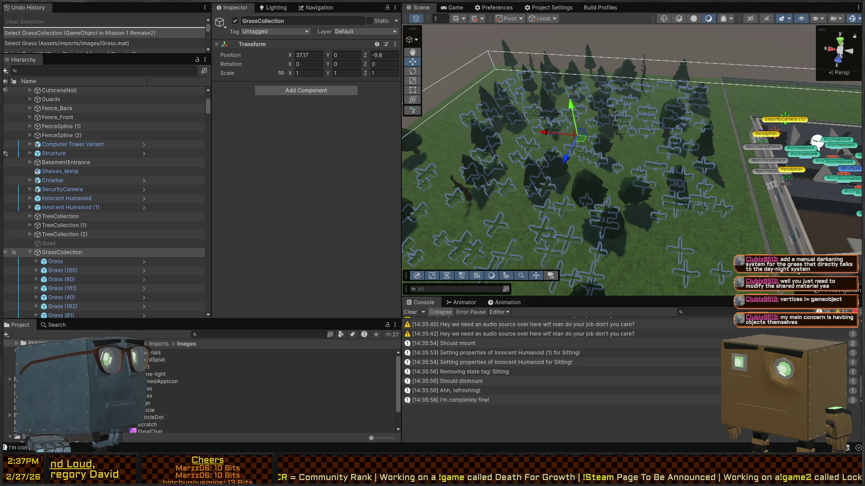
Mark GrassCollection as Static and enter Play mode
mouse_move(594, 149)
mouse_down()
mouse_move(608, 147)
mouse_move(579, 126)
mouse_move(509, 117)
mouse_up()
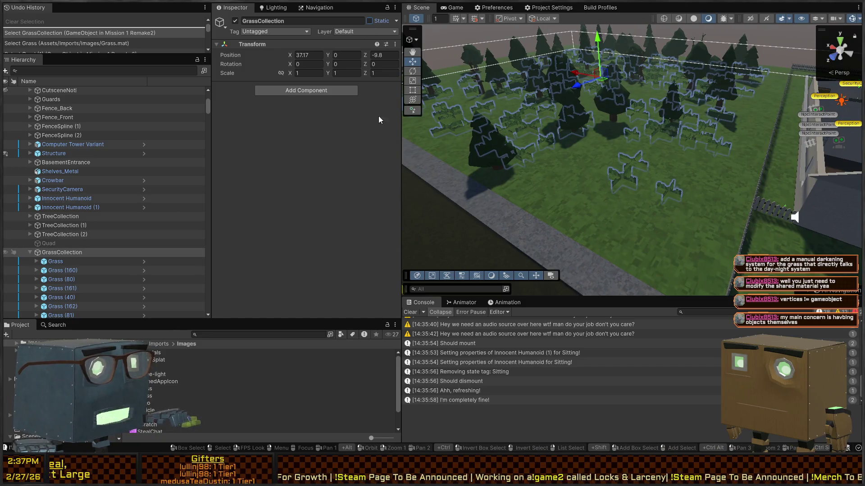
click(383, 232)
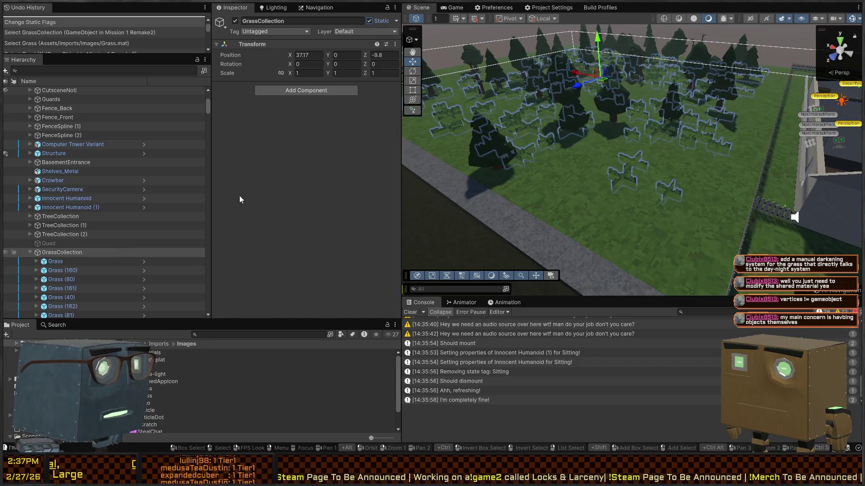
key(ctrl+p)
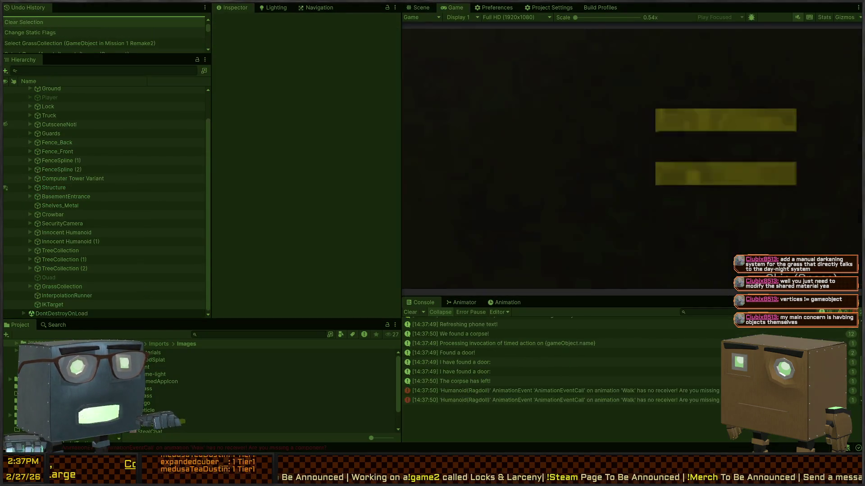
Walk the player toward the house, then exit Play mode
key(w)
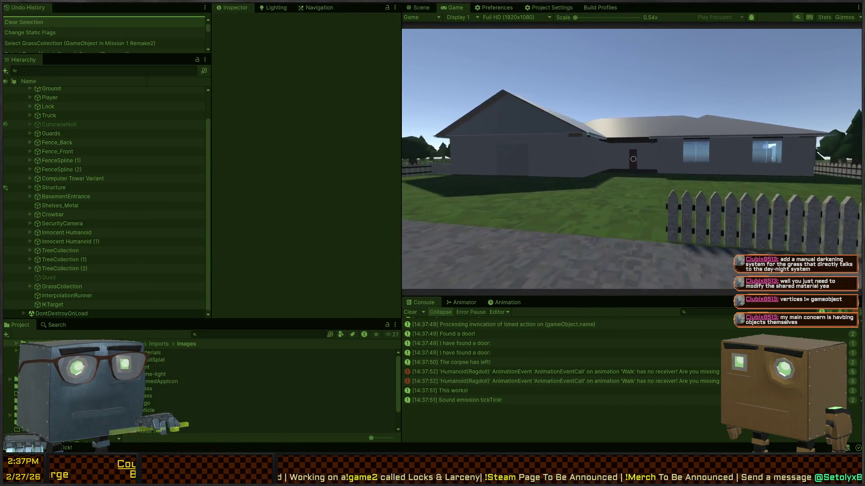
key(ctrl+p)
text(bush)
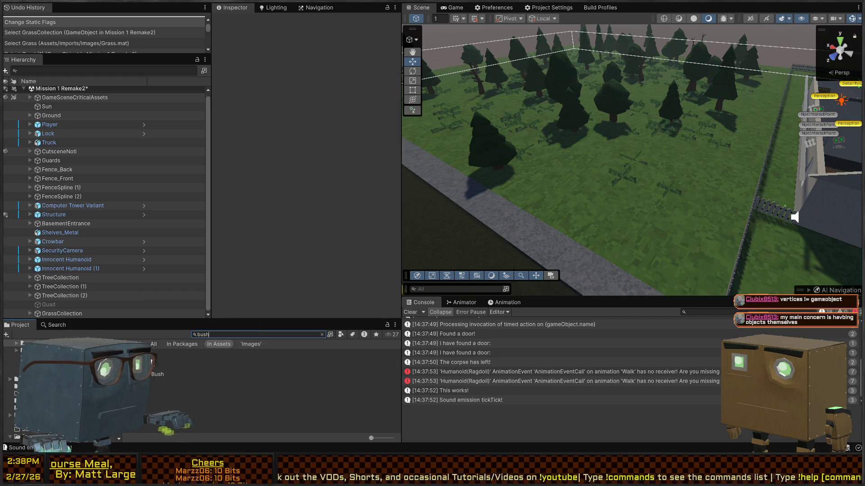
Place the Bush prefab in the scene and make two more copies
mouse_move(649, 151)
mouse_down()
mouse_move(611, 137)
mouse_move(602, 107)
mouse_move(486, 88)
mouse_move(514, 153)
mouse_up()
scroll(631, 160, down, 5)
key(ctrl+v)
key(ctrl+c)
key(ctrl+v)
Group the three bushes under a new parent named BushCollection
shift+click(58, 295)
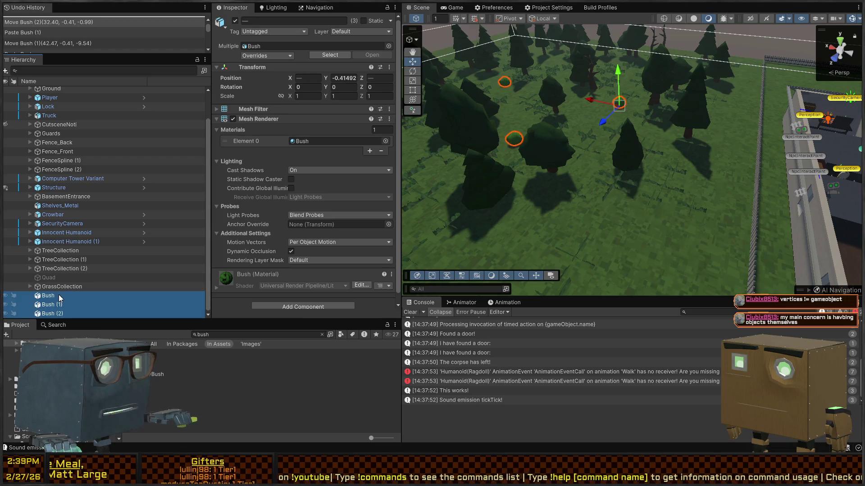
key(ctrl+shift+g)
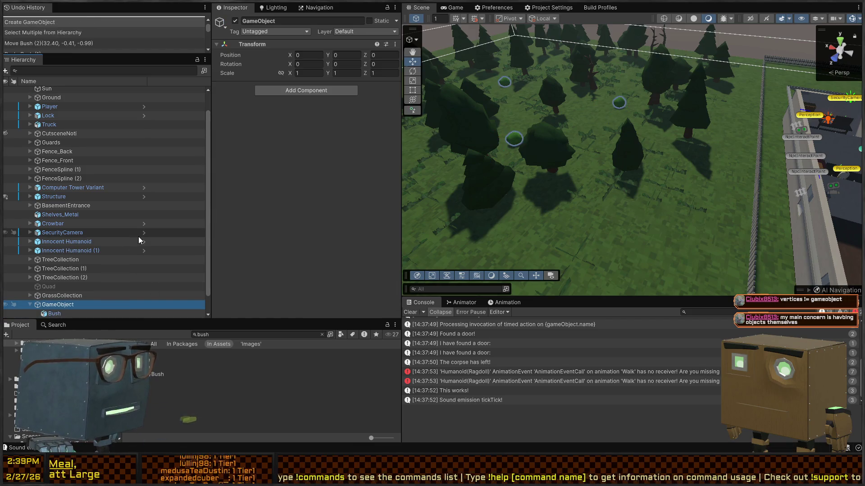
key(F2)
text(BushCollection)
key(Return)
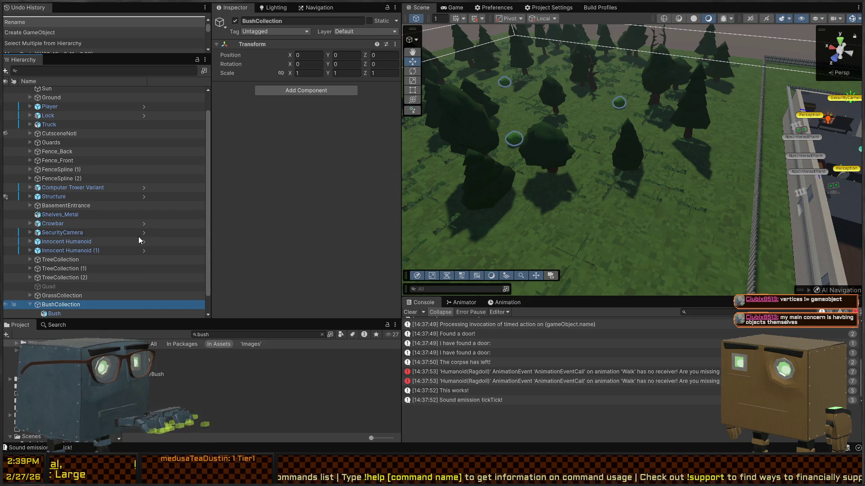
key(Down)
key(shift+Down)
key(shift+Down)
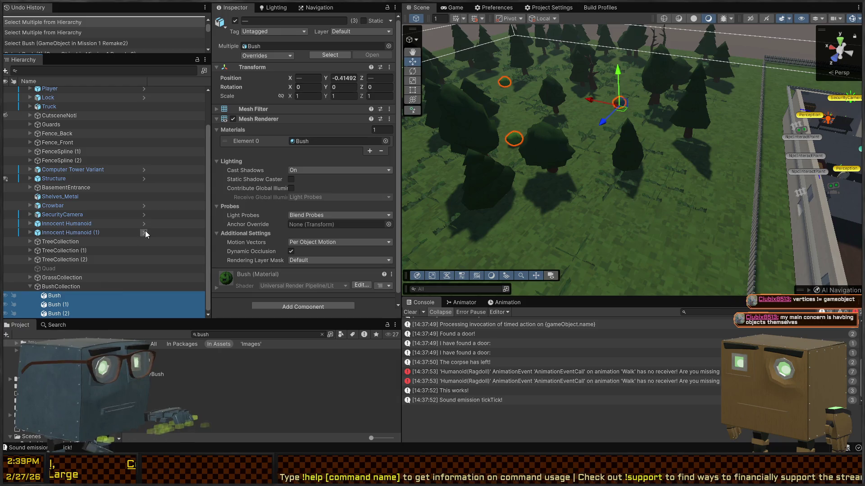
Set all three child bushes' Position to 0, 0, 0
click(58, 286)
drag(586, 161, 630, 135)
click(54, 296)
key(shift+Down)
key(shift+Down)
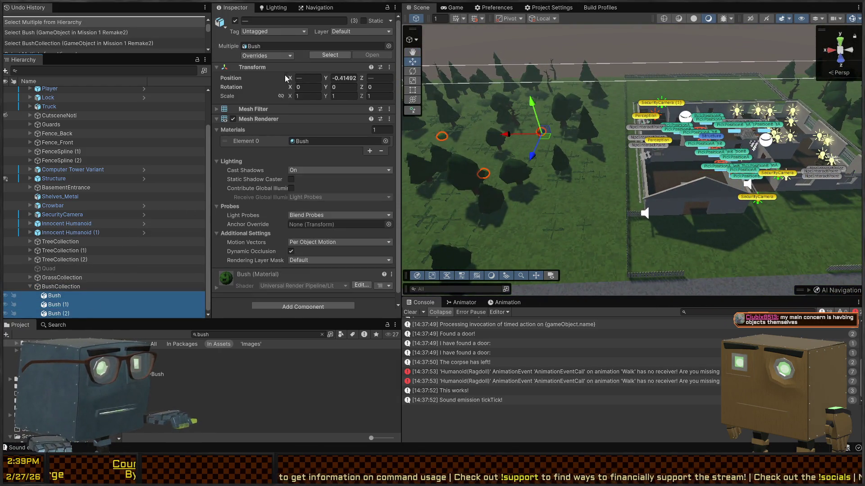
text(0)
key(Tab)
text(0)
key(Tab)
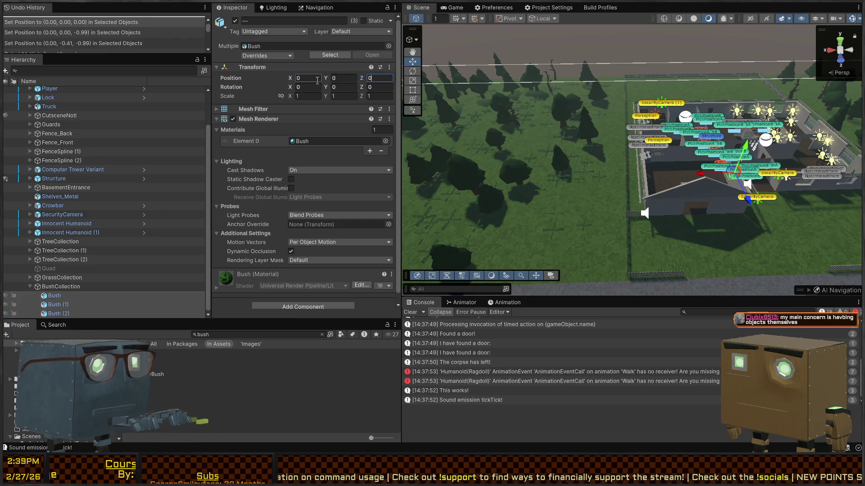
text(0)
key(Return)
Move BushCollection into the forest area and reselect its three bushes
click(61, 286)
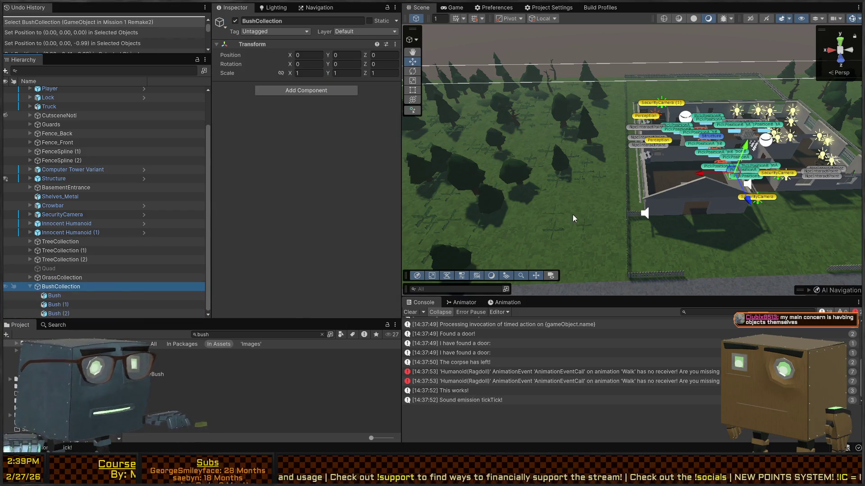
mouse_move(718, 179)
mouse_down()
mouse_move(452, 155)
mouse_move(448, 144)
mouse_up()
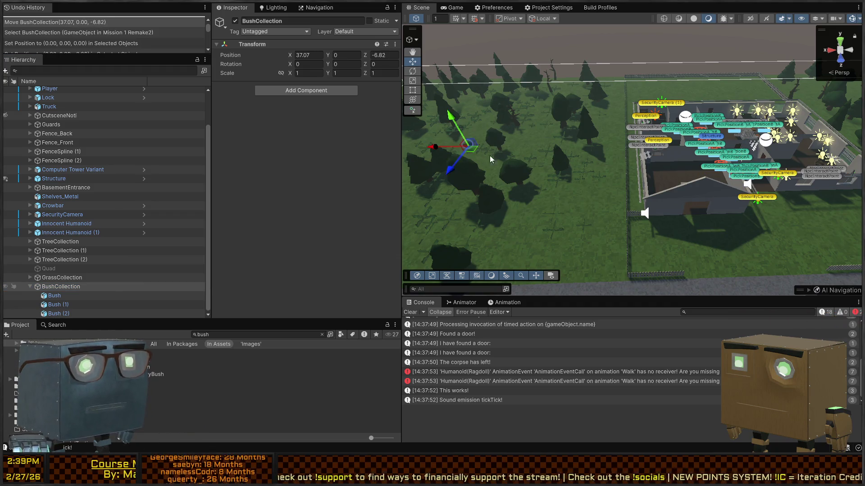
drag(543, 178, 579, 178)
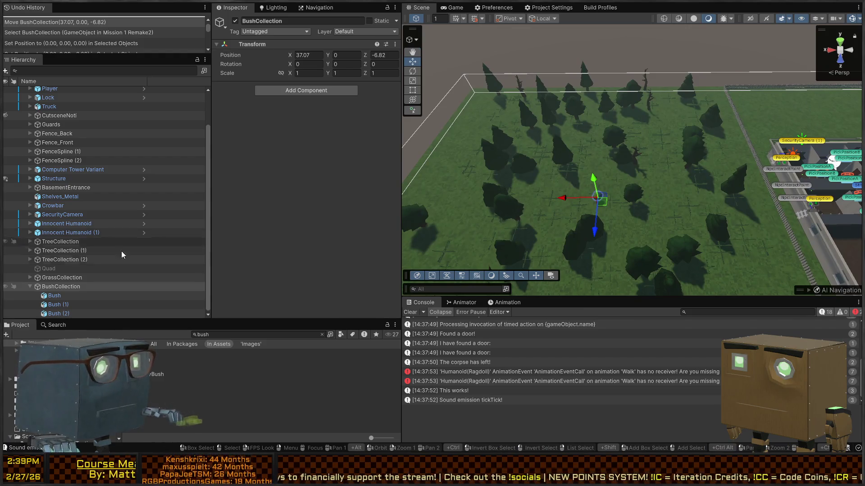
click(91, 296)
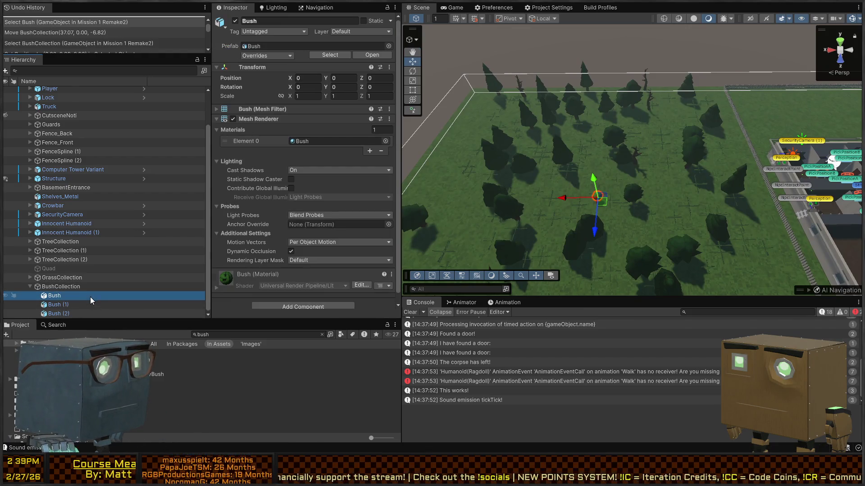
shift+click(70, 313)
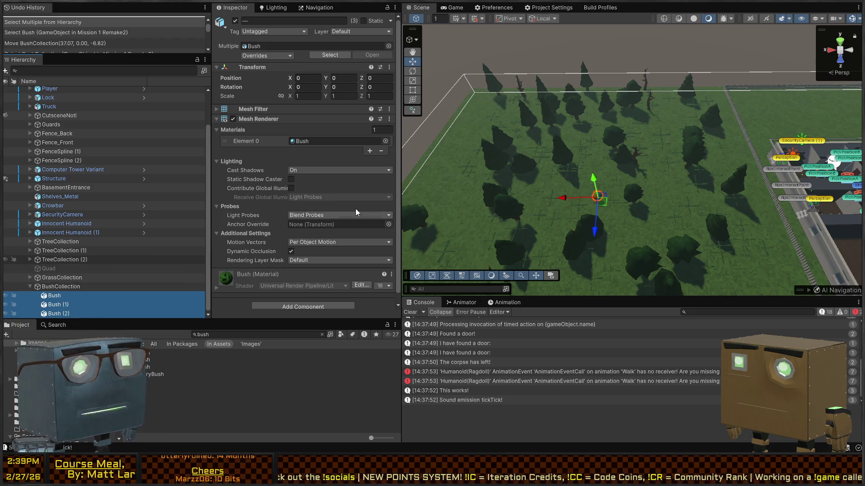
drag(685, 156, 670, 164)
Paste more bush copies into BushCollection and select all 18 bushes
click(77, 297)
key(ctrl+v)
key(ctrl+v)
key(ctrl+v)
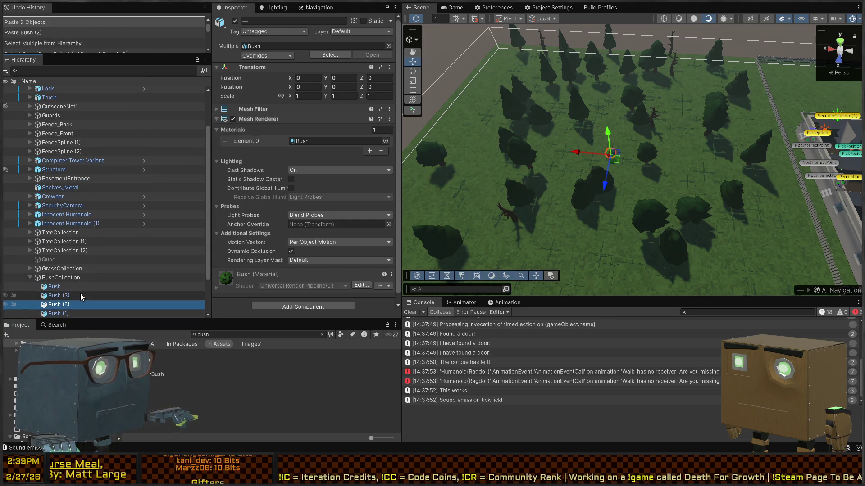
scroll(81, 289, down, 4)
click(75, 161)
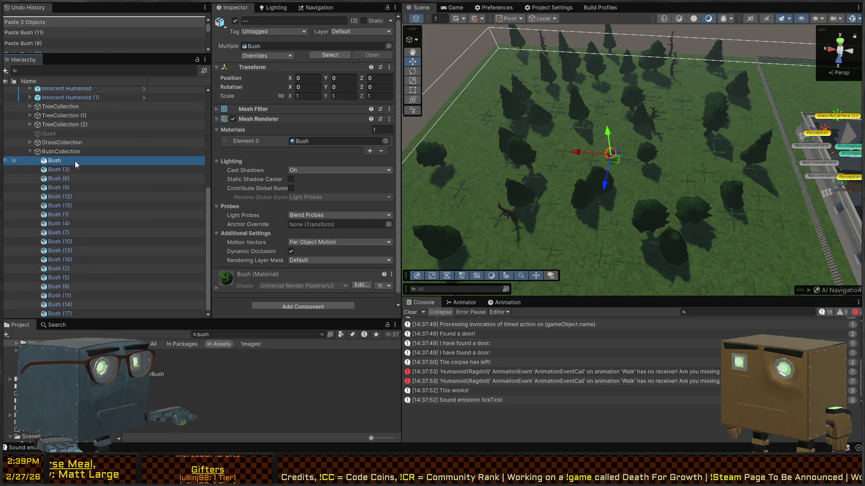
shift+click(74, 313)
Scatter the bushes with random Position X and Z of R(-20,20)
click(310, 77)
text(R(-2)
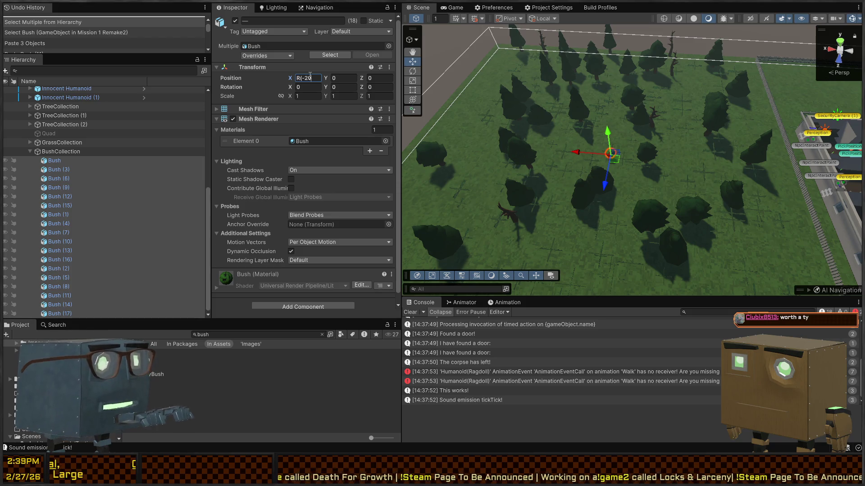
text(,20))
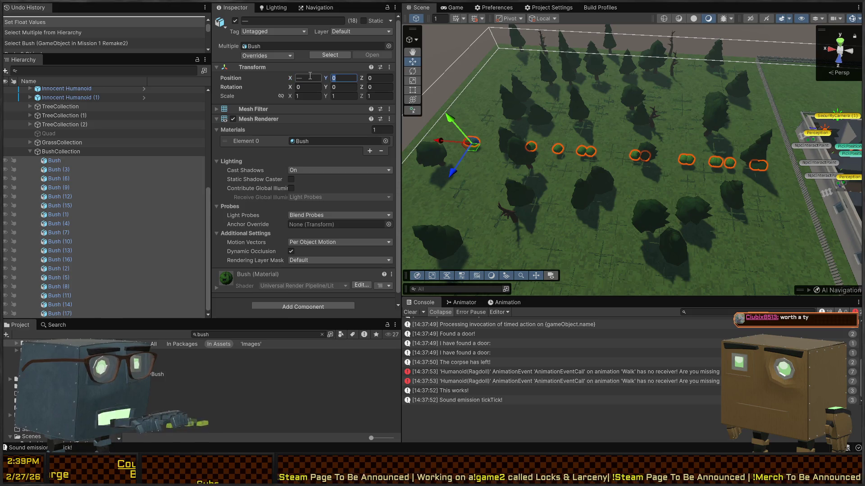
key(ctrl+v)
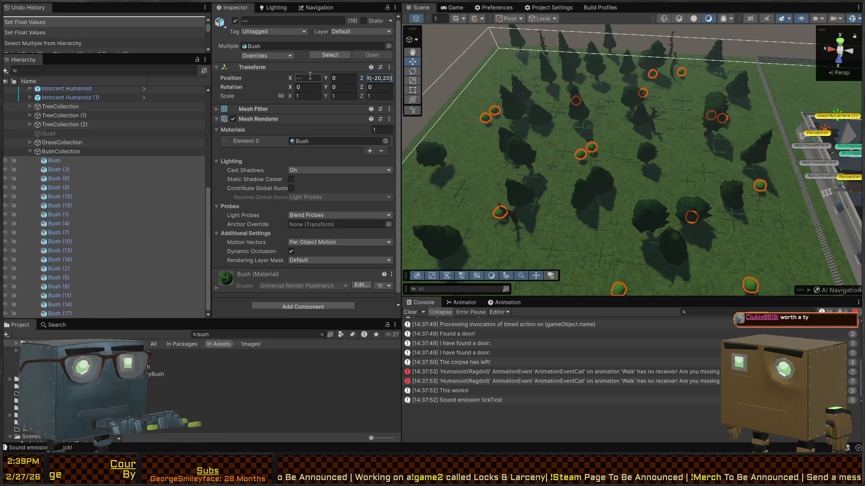
Enter R(.5,2) random values into the bushes' scale fields
click(303, 97)
text(R(.5,2))
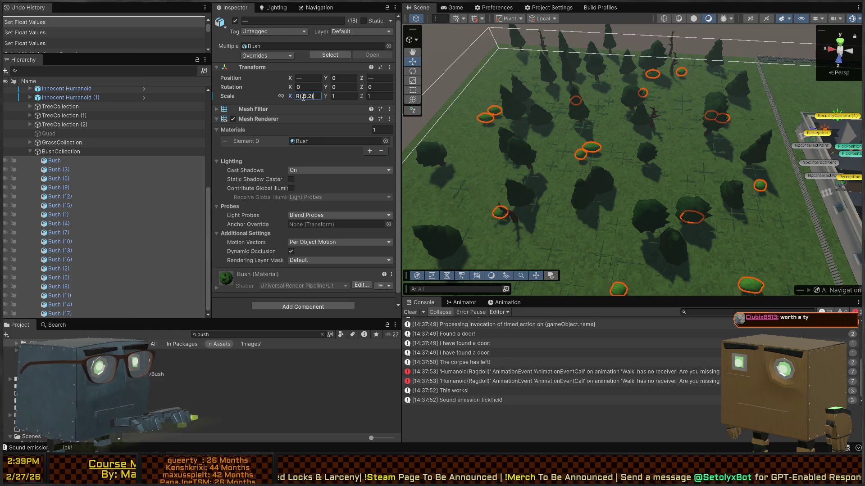
key(Tab)
key(ctrl+v)
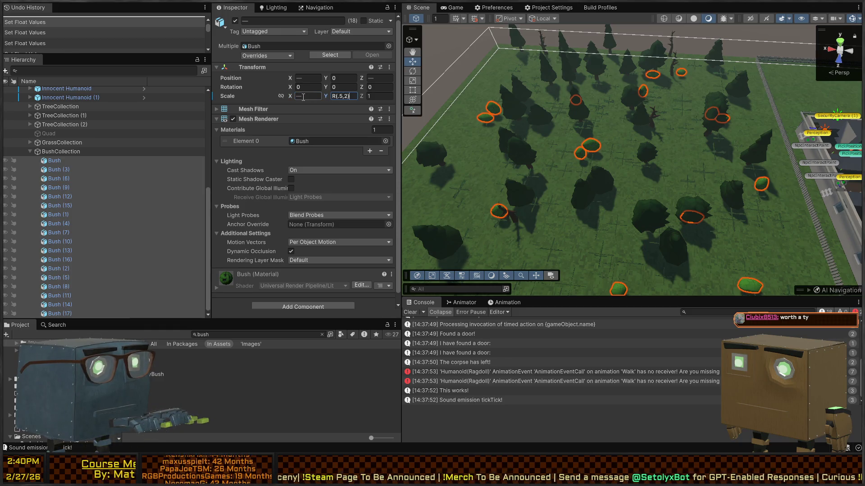
mouse_move(415, 119)
mouse_down()
mouse_move(531, 139)
mouse_move(393, 118)
mouse_move(476, 99)
mouse_up()
key(ctrl+z)
key(ctrl+z)
key(ctrl+z)
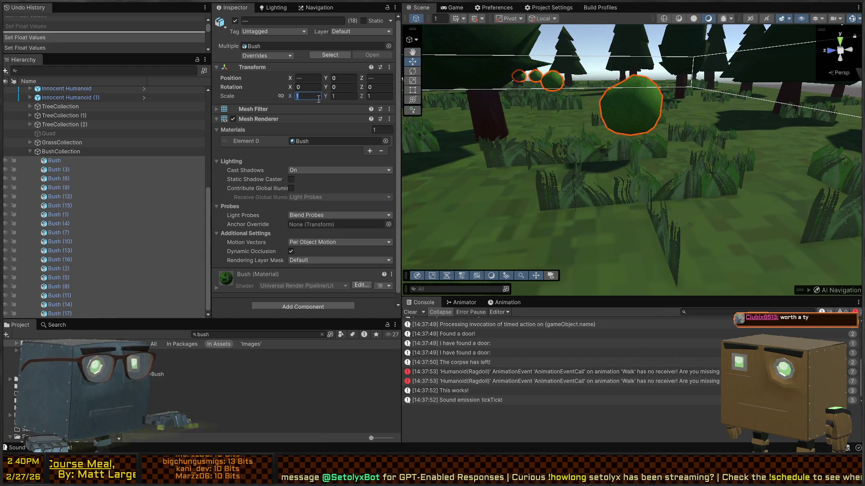
text(R(.5,2))
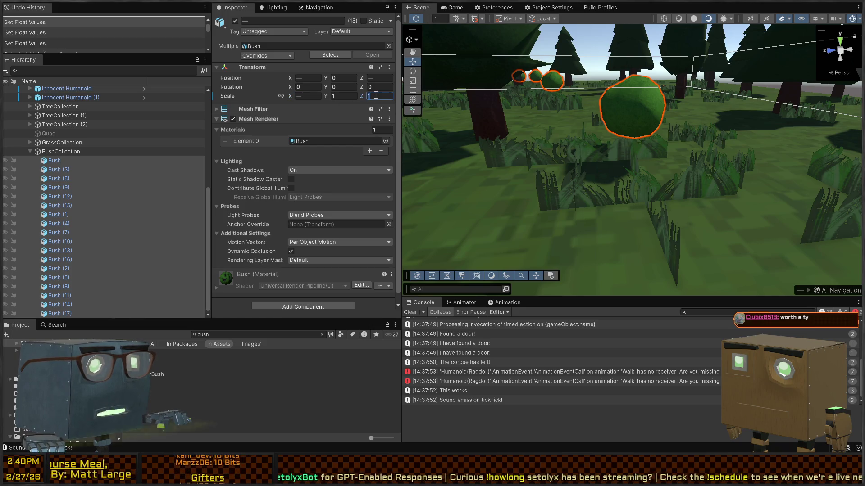
text(R(.5,2))
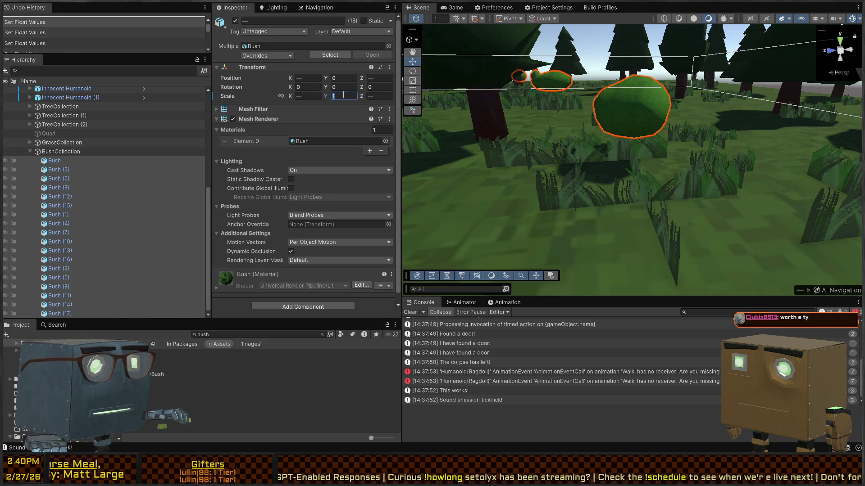
Randomize the bushes' Y scale with R(.5,2) and select Bush (4) to reposition it
mouse_move(637, 142)
mouse_down()
mouse_move(489, 165)
mouse_move(374, 151)
mouse_move(592, 121)
mouse_up()
click(349, 96)
text(R(.5,2))
key(Return)
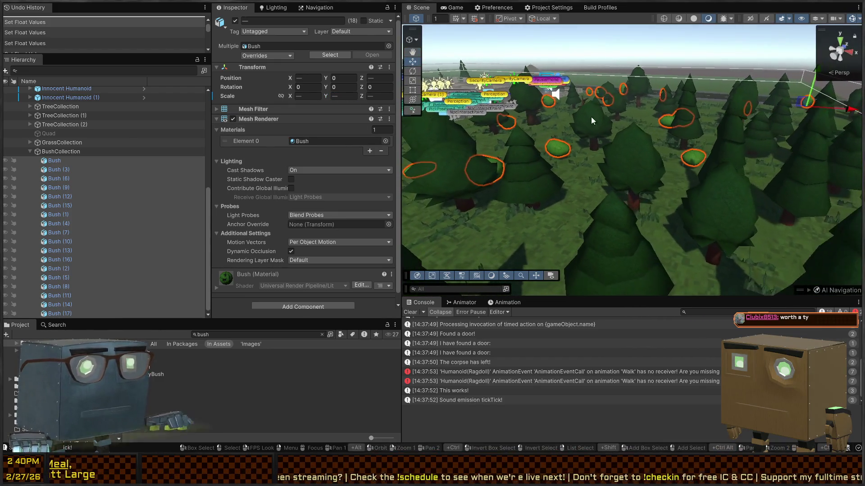
mouse_move(753, 110)
mouse_down()
mouse_move(768, 87)
mouse_move(570, 248)
mouse_move(747, 172)
mouse_move(365, 147)
mouse_up()
click(653, 149)
Play the level, walk along the road and through the grass past the bushes, then stop
key(ctrl+p)
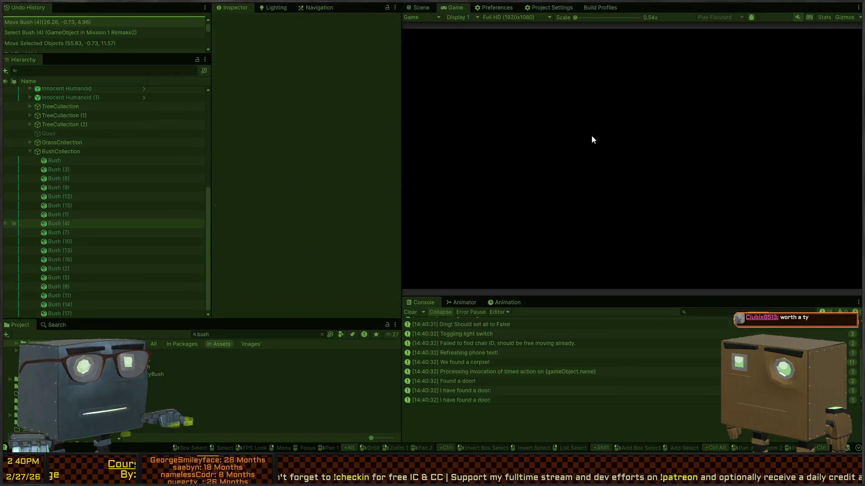
key(w)
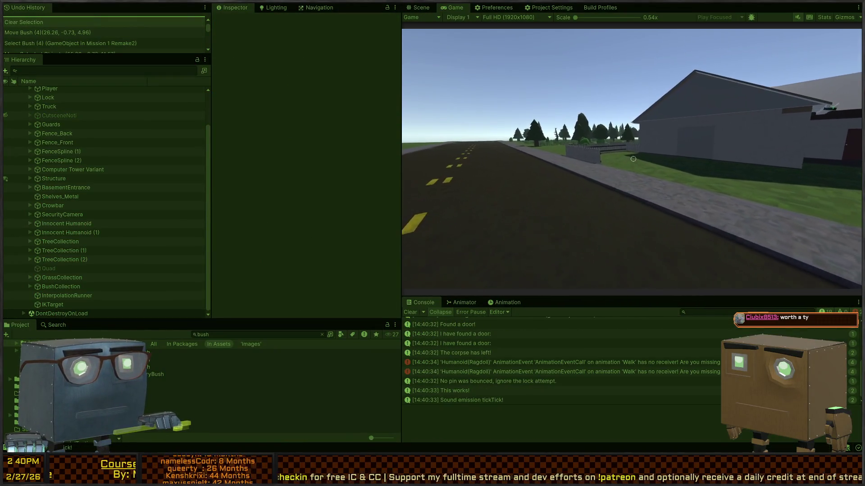
key(w)
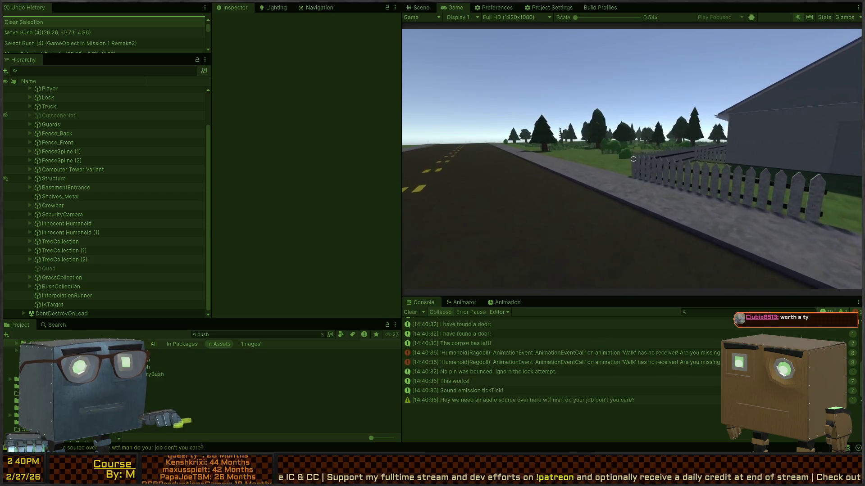
key(w)
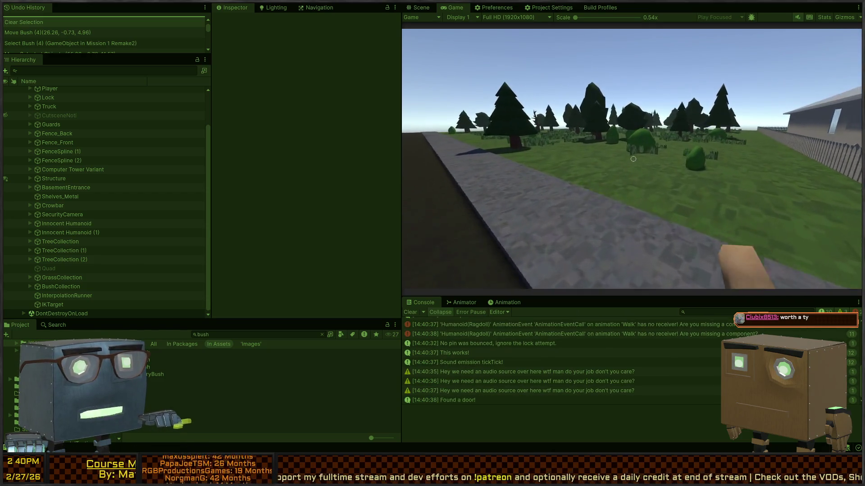
key(w)
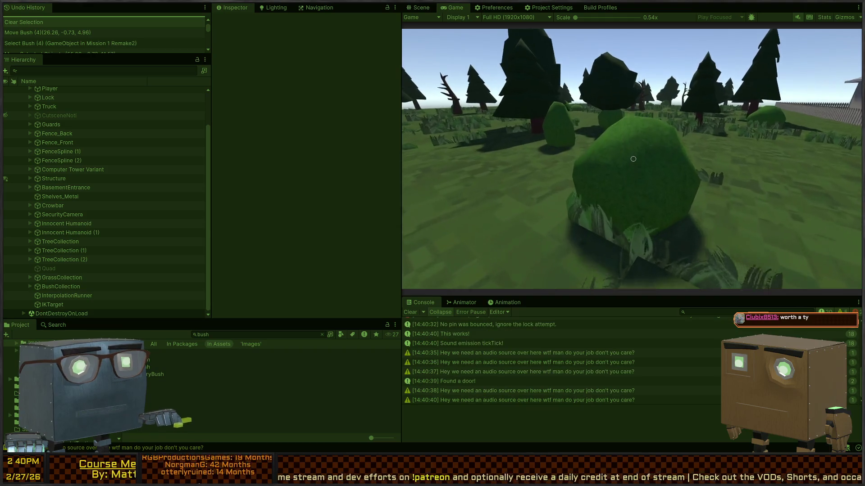
key(w)
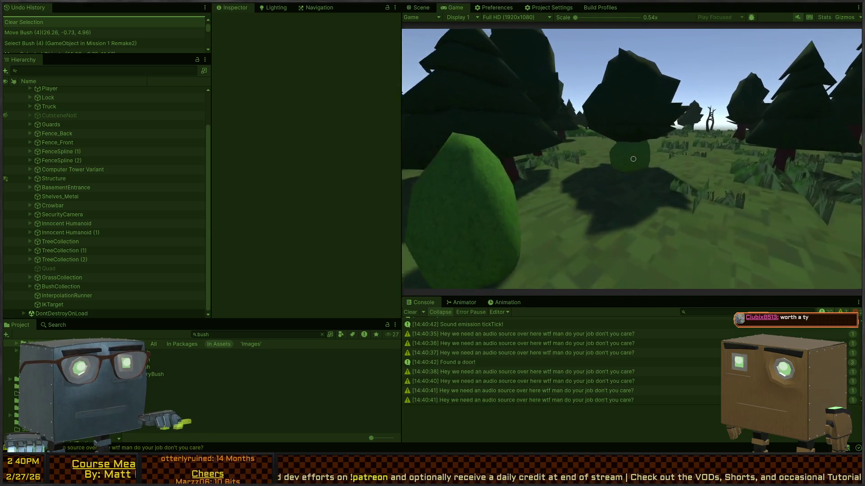
key(ctrl+p)
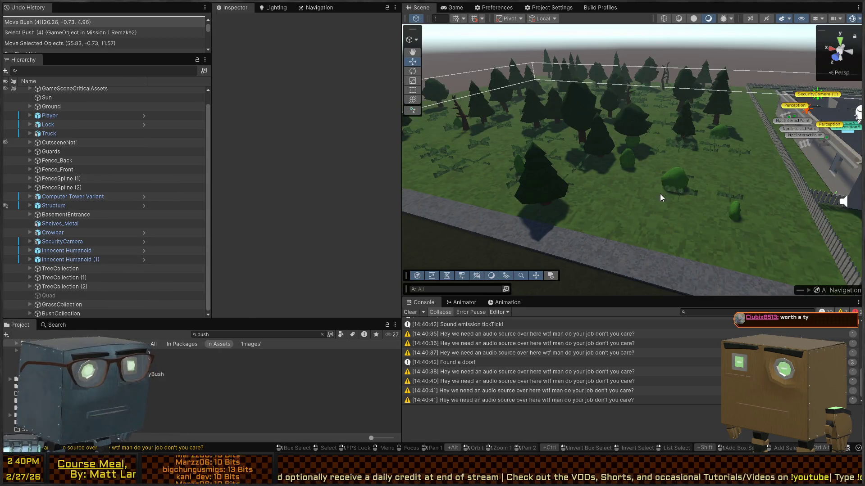
Delete BushCollection with all its bushes, then view the tree field and select a grass clump
click(680, 178)
click(70, 276)
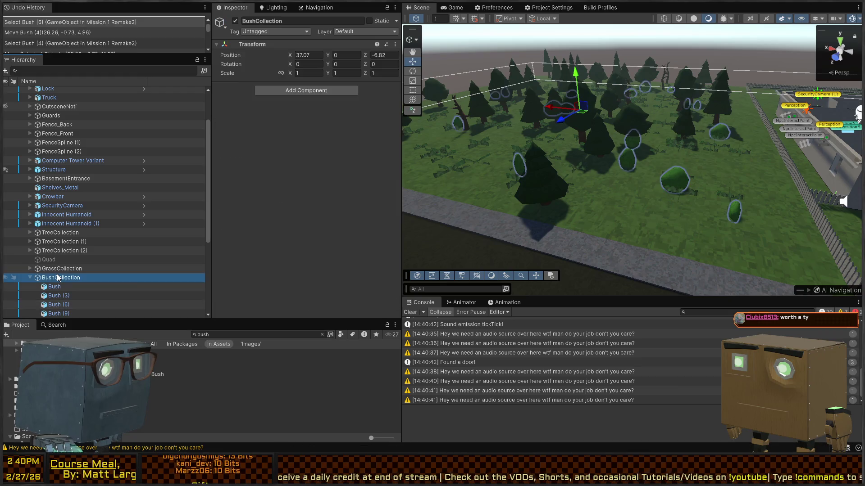
key(Delete)
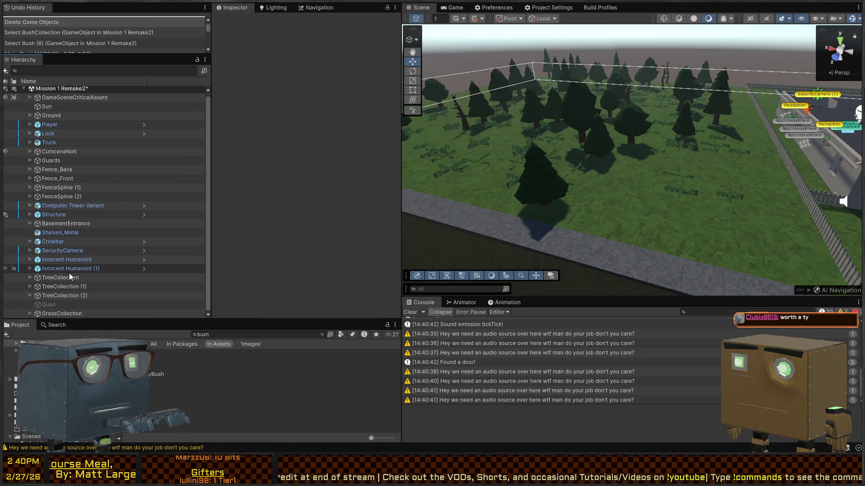
mouse_move(631, 180)
mouse_down()
mouse_move(728, 177)
mouse_move(577, 230)
mouse_move(548, 219)
mouse_move(604, 201)
mouse_move(541, 178)
mouse_move(567, 172)
mouse_up()
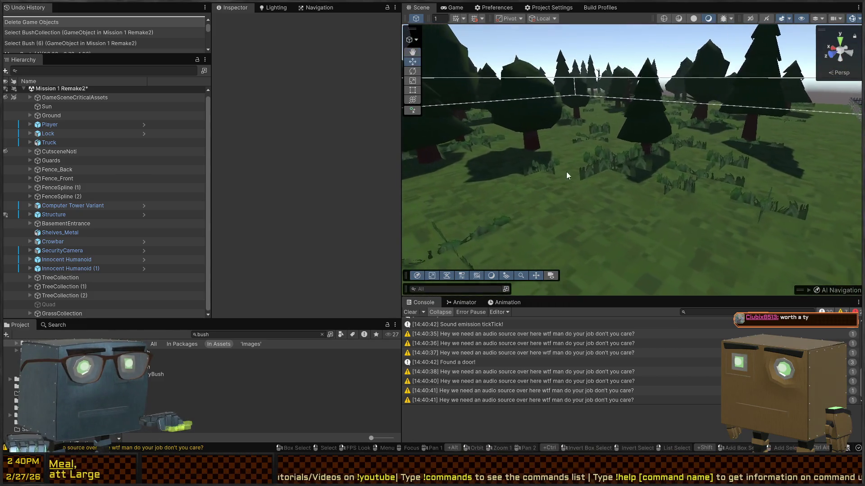
click(621, 161)
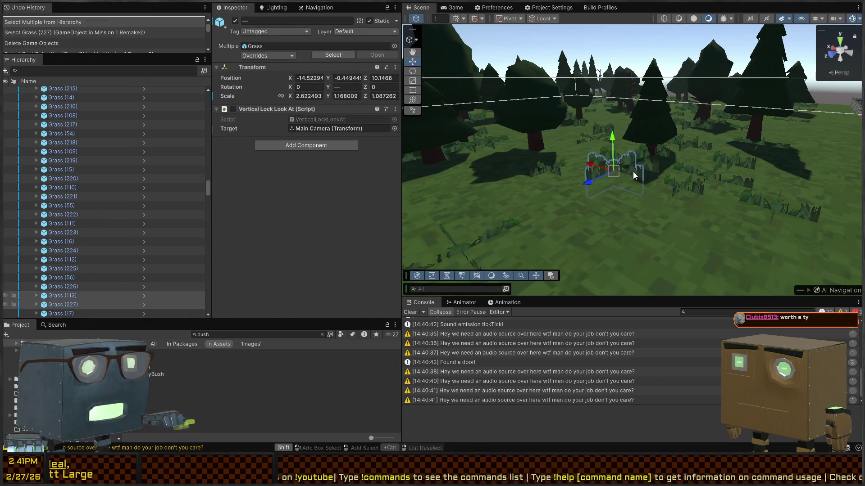
Open the Grass prefab for editing and select its Quad (1)
shift+click(103, 296)
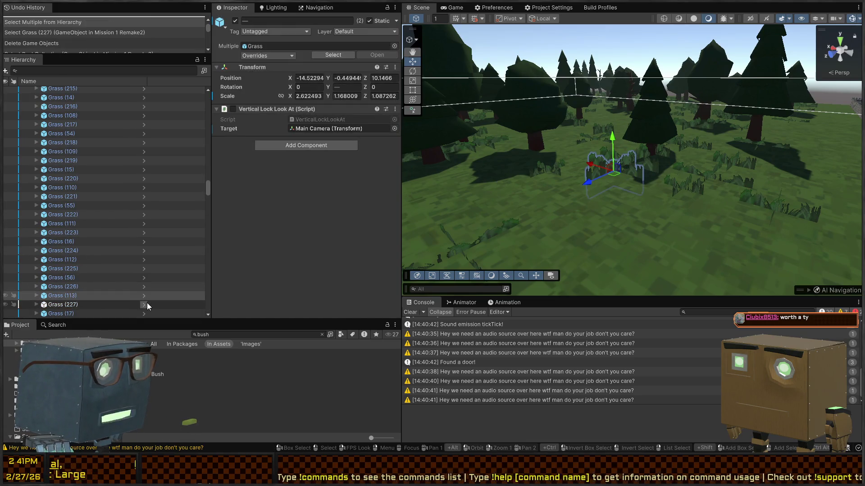
click(144, 305)
click(59, 111)
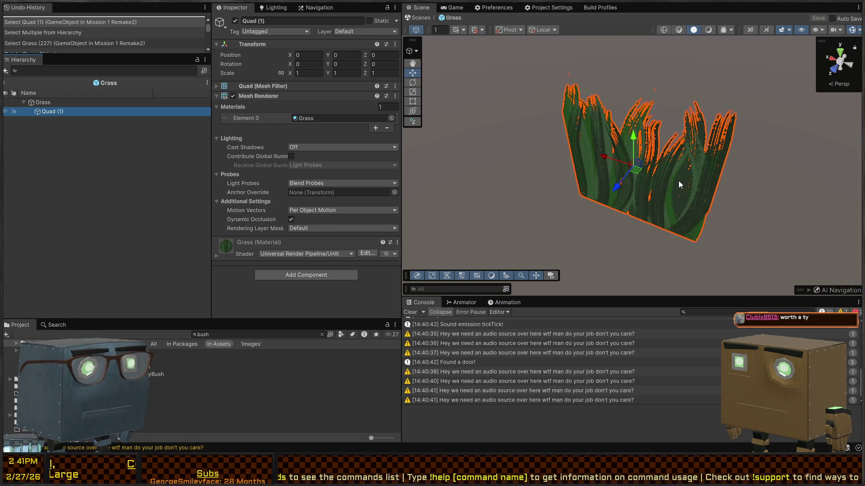
scroll(678, 180, down, 3)
Duplicate Quad (1) as Quad (2), rotate it to Y -90, and save the prefab
key(e)
key(ctrl+c)
key(ctrl+v)
mouse_move(642, 177)
mouse_down()
mouse_move(767, 155)
mouse_move(727, 164)
mouse_up()
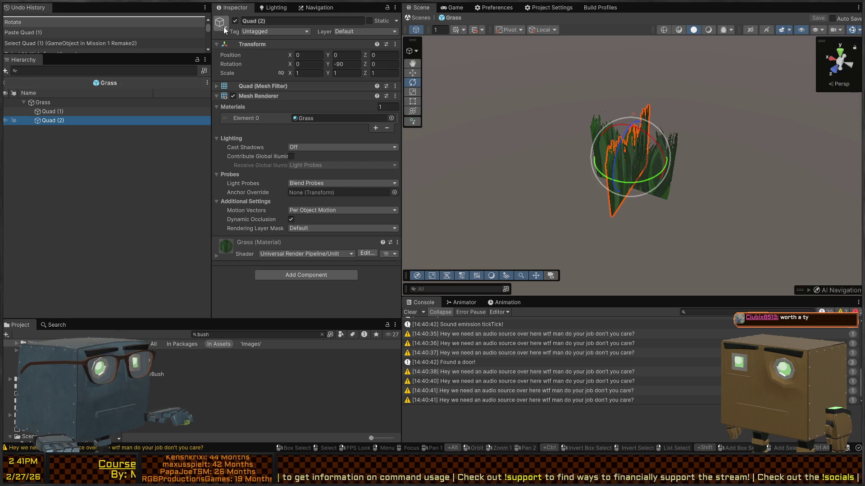
click(6, 84)
Select a grass clump in the scene and then the last grass object, Grass (319)
click(619, 130)
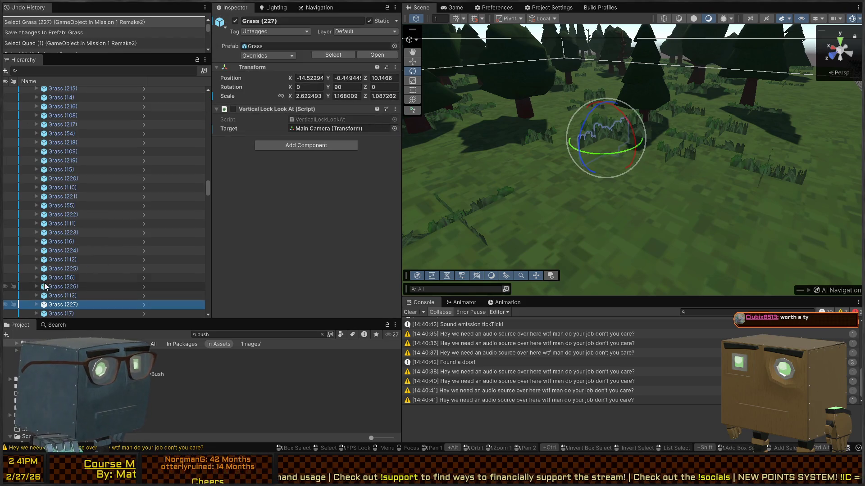
scroll(45, 286, down, 20)
scroll(82, 288, down, 15)
click(86, 311)
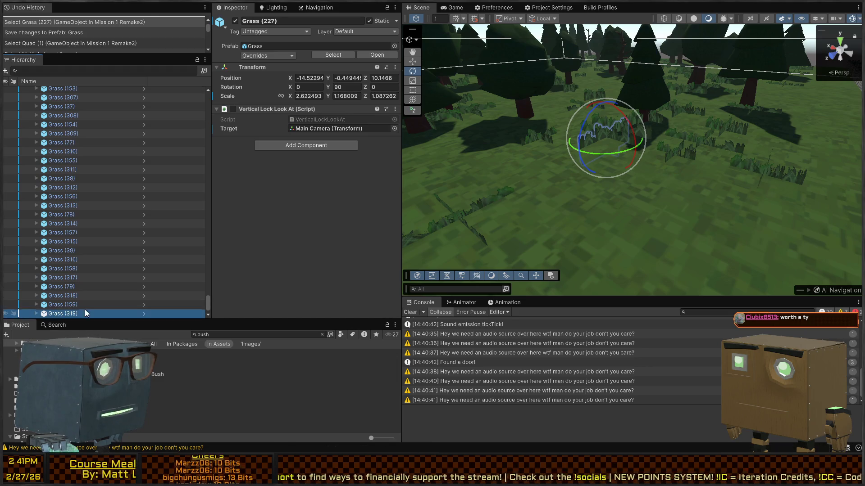
Select Grass through Grass (319), set Position X and Z to R(-20,20), and start Play
mouse_move(206, 304)
mouse_down()
mouse_move(239, 202)
mouse_move(253, 104)
mouse_up()
shift+click(83, 155)
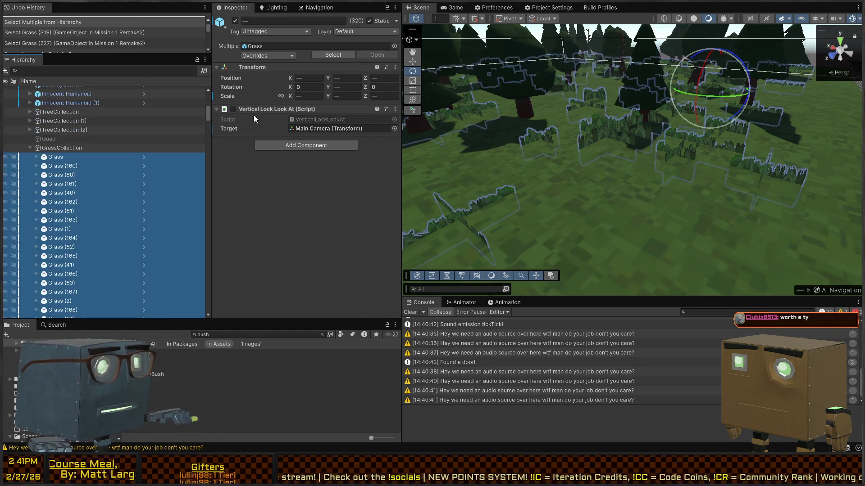
click(315, 80)
text(R(-20,20)
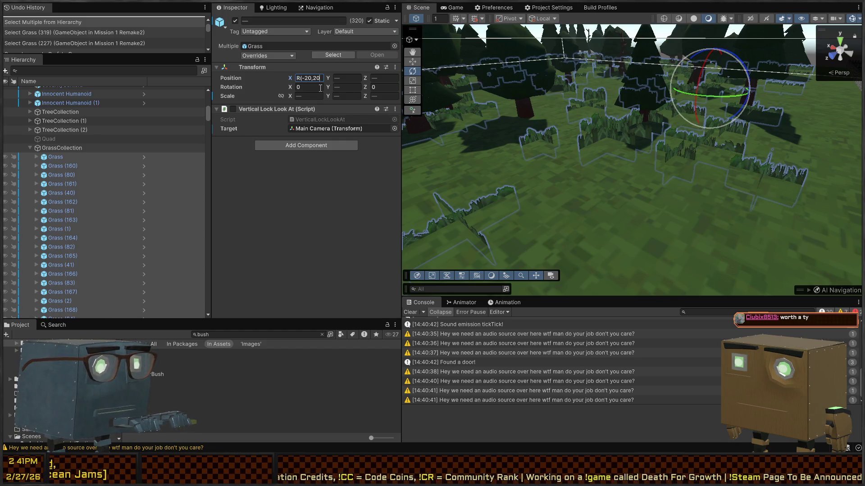
text())
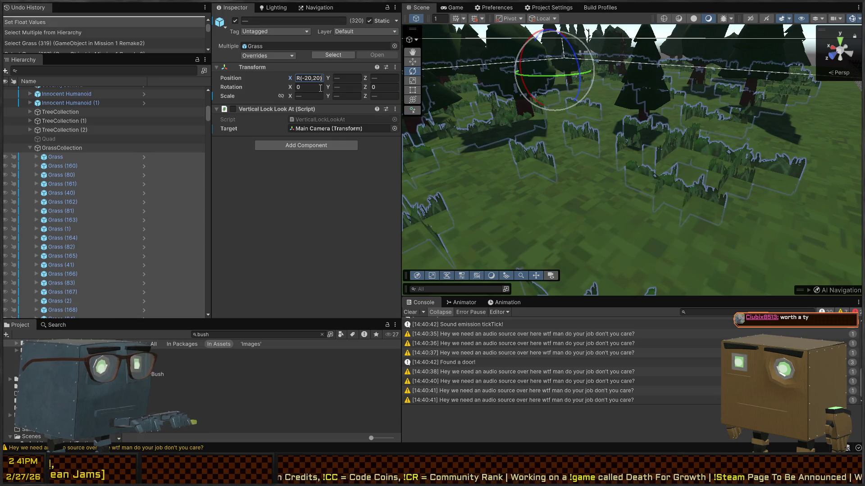
key(Return)
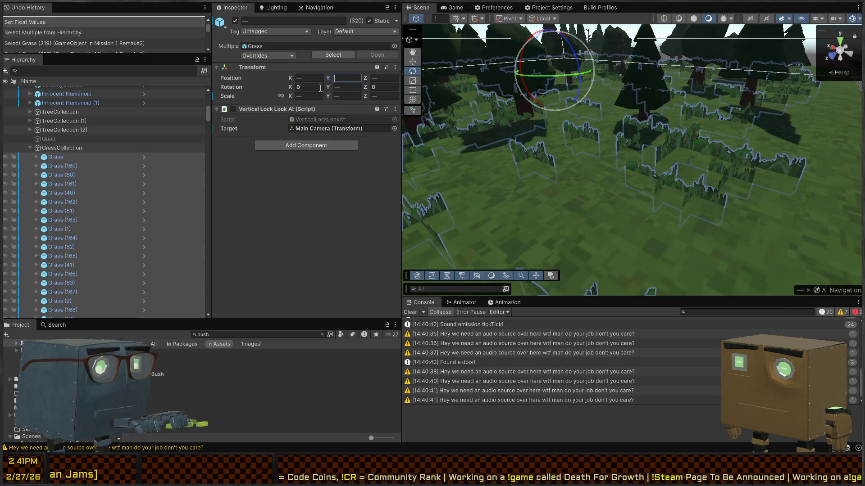
key(ctrl+v)
mouse_move(505, 53)
mouse_down()
mouse_move(596, 166)
mouse_move(673, 68)
mouse_up()
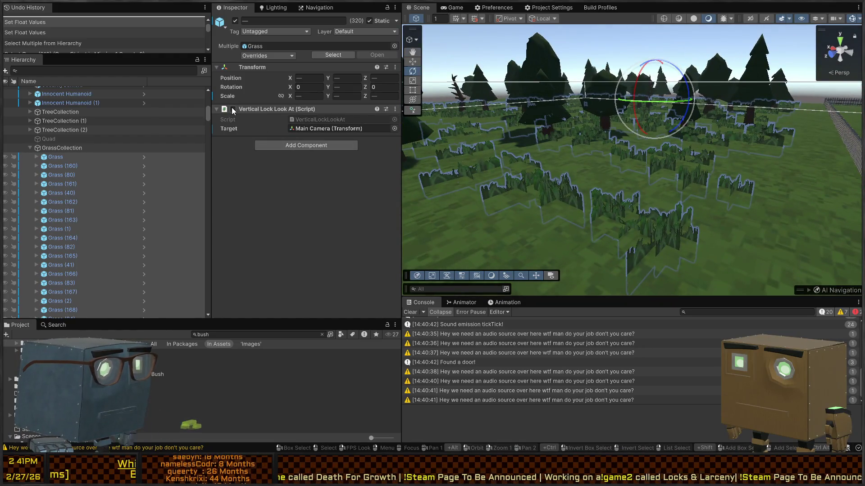
key(ctrl+p)
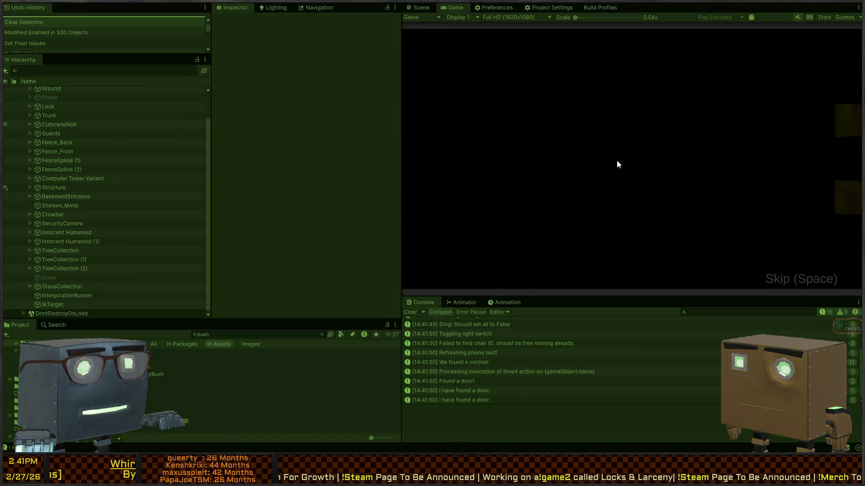
Walk down the road and into the grass field, then stop the playtest
key(w)
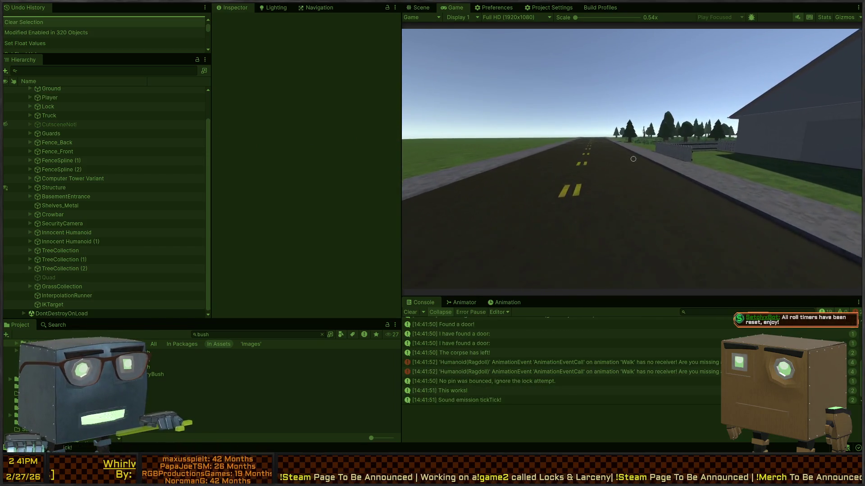
key(w)
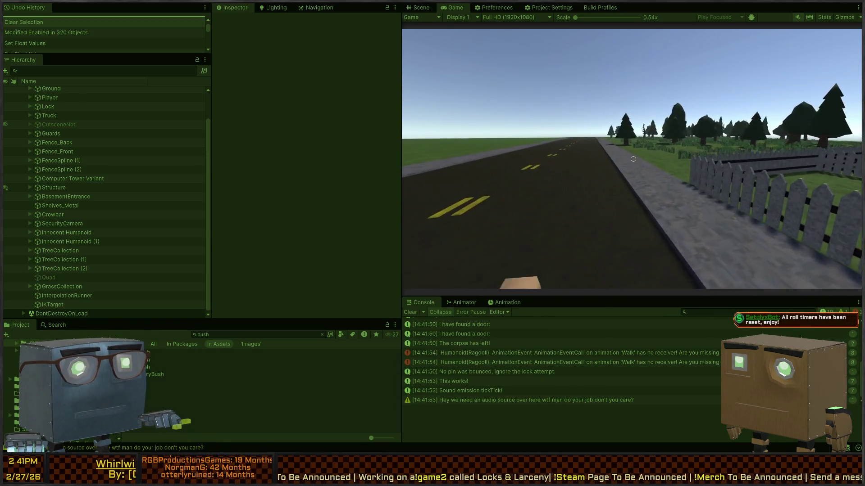
key(w)
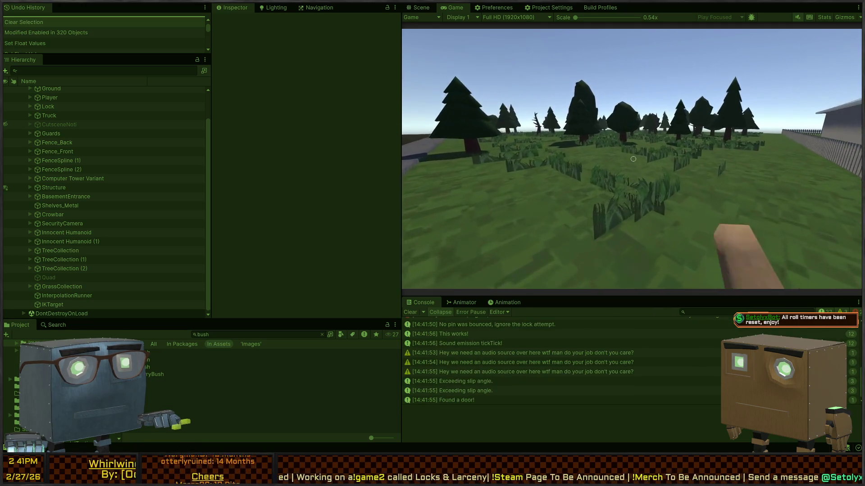
key(Escape)
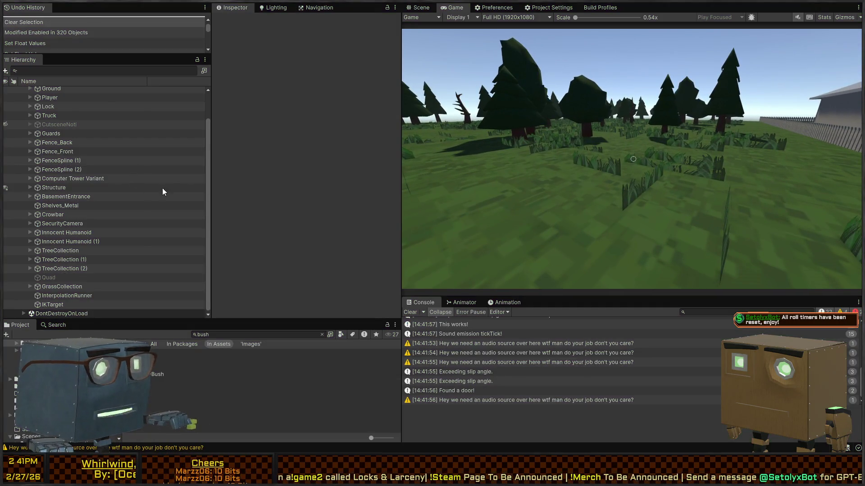
click(626, 209)
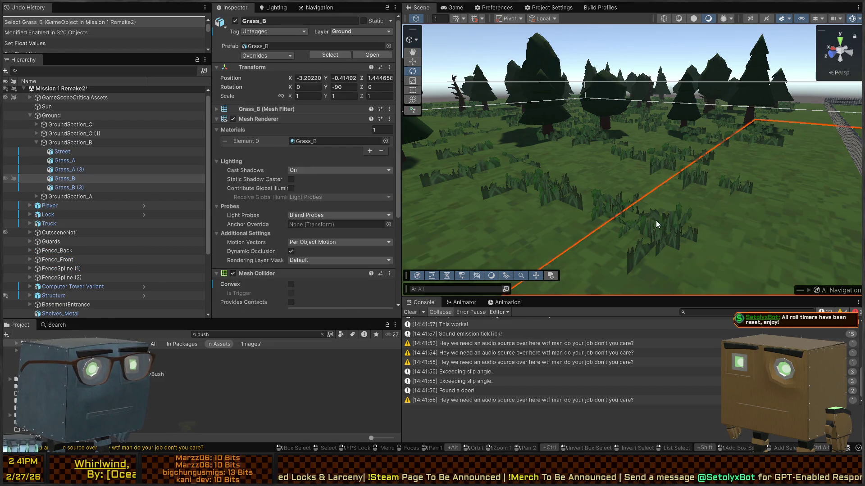
click(657, 224)
scroll(72, 203, down, 4)
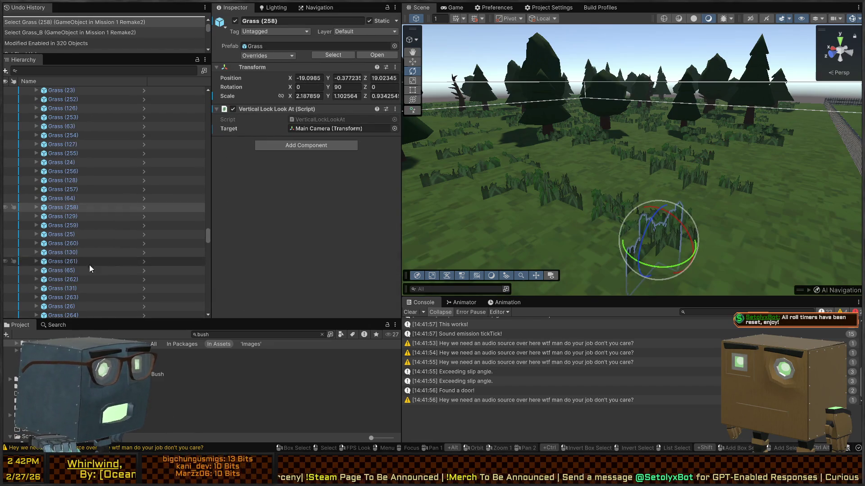
click(72, 243)
click(76, 208)
click(90, 135)
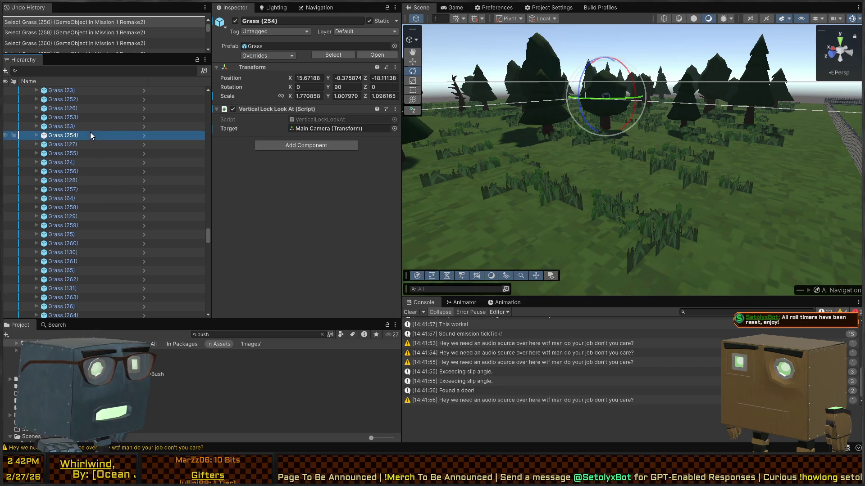
key(ctrl+p)
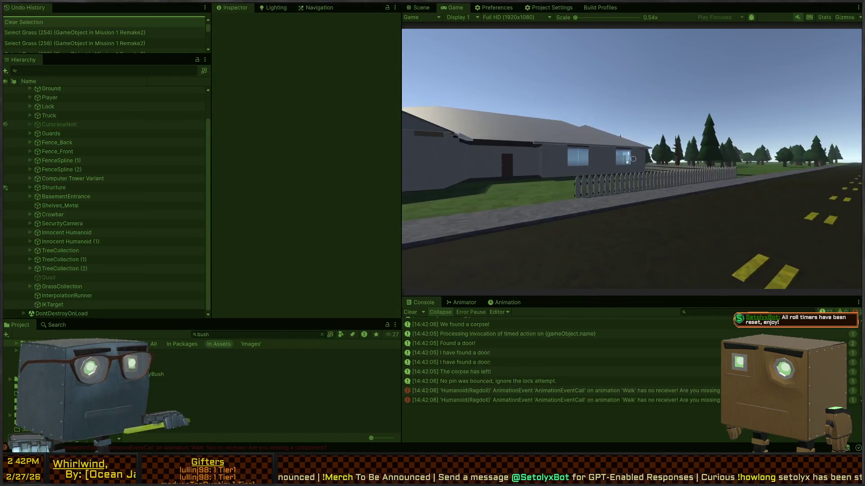
key(w)
key(d)
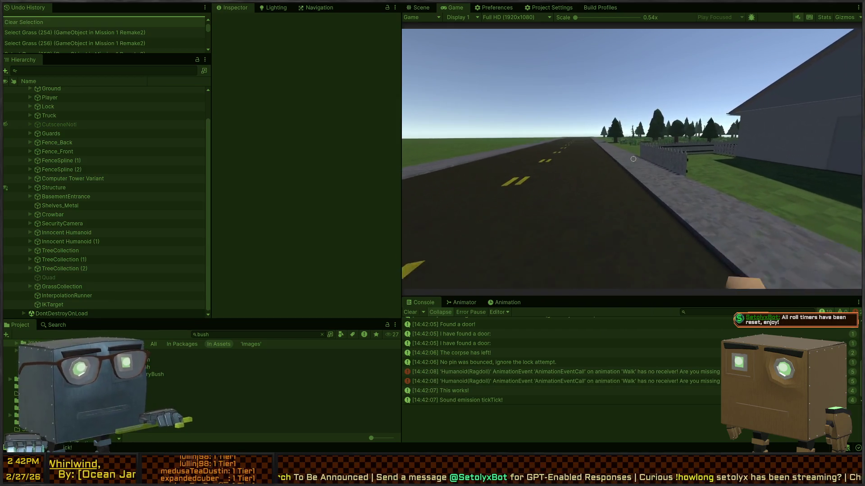
key(d)
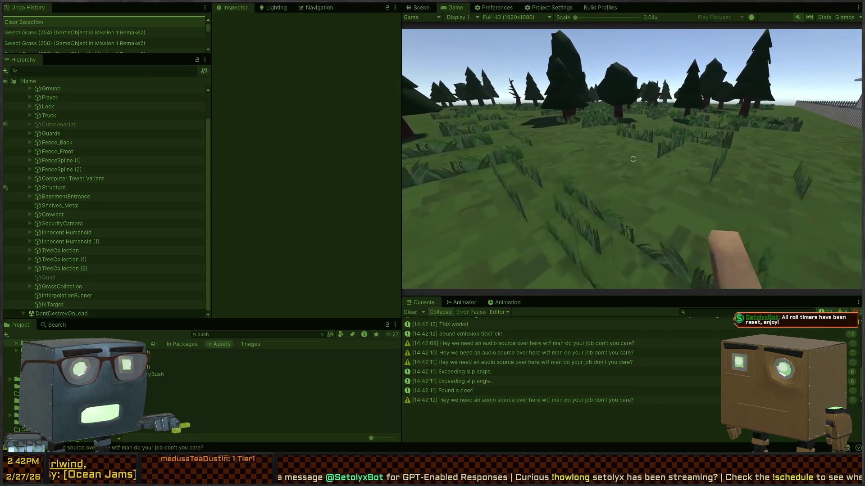
key(ctrl+1)
scroll(500, 356, up, 5)
scroll(499, 356, down, 3)
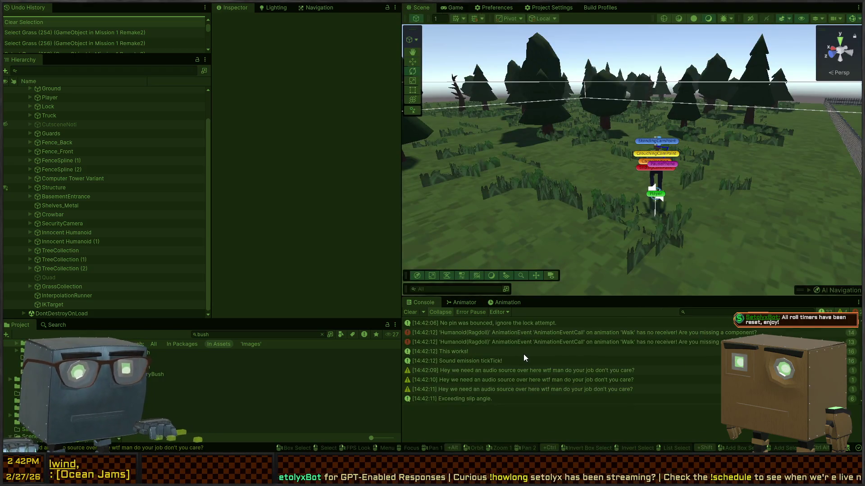
key(ctrl+2)
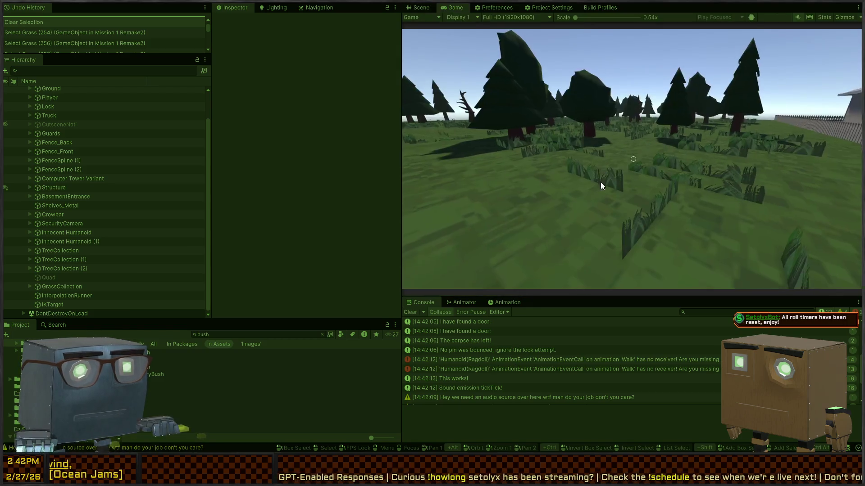
click(601, 182)
key(w)
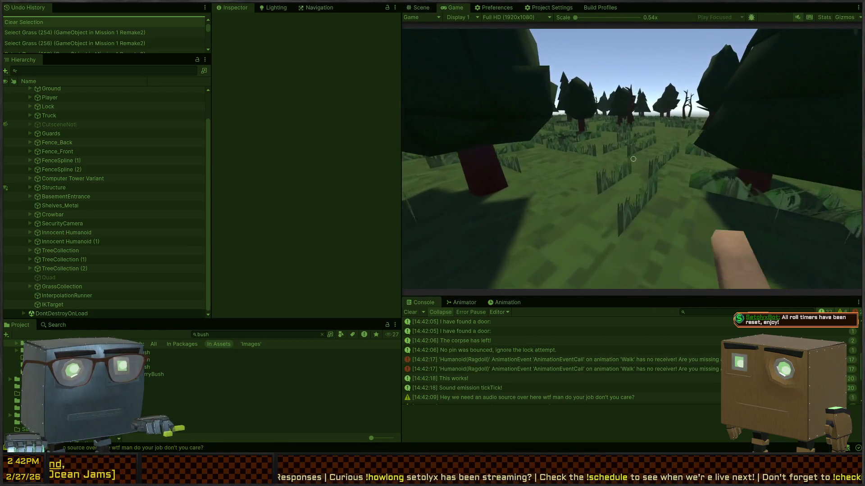
key(ctrl+p)
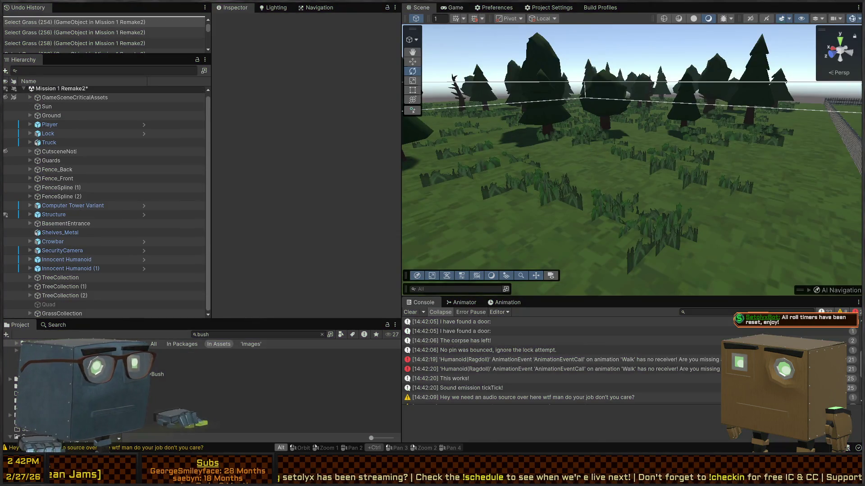
click(662, 231)
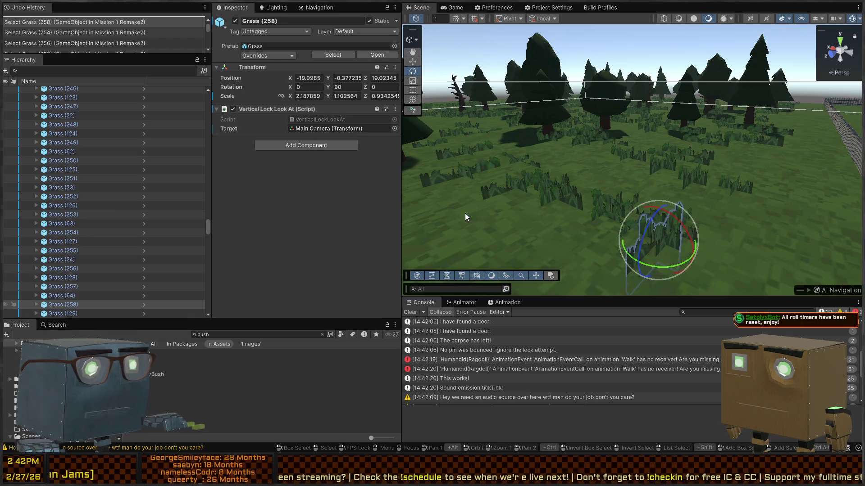
click(308, 128)
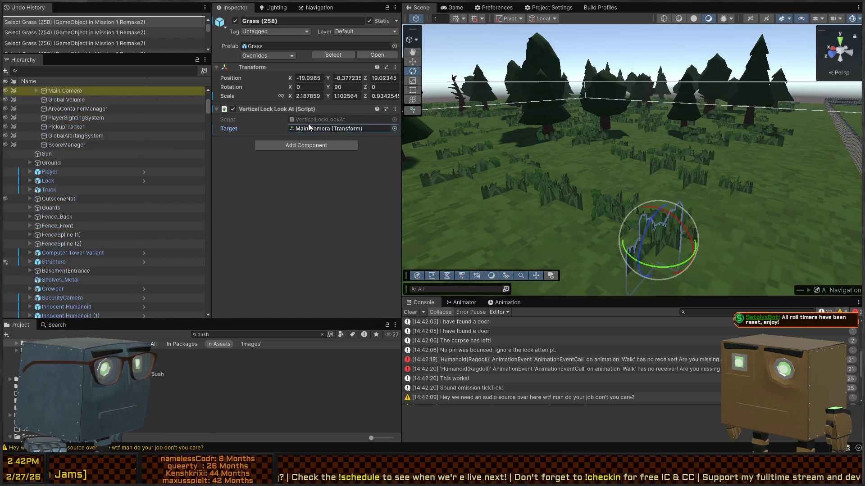
Open the VerticalLockLookAt script in Visual Studio to review its code, then return to Unity
click(298, 120)
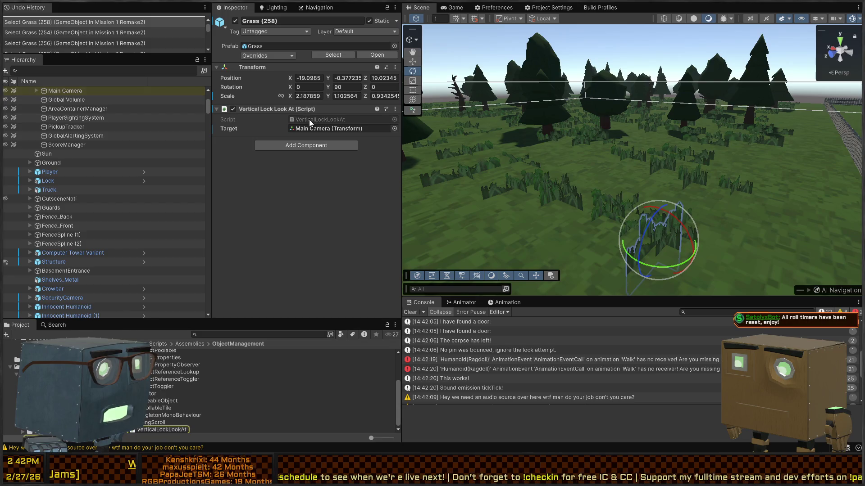
double_click(309, 120)
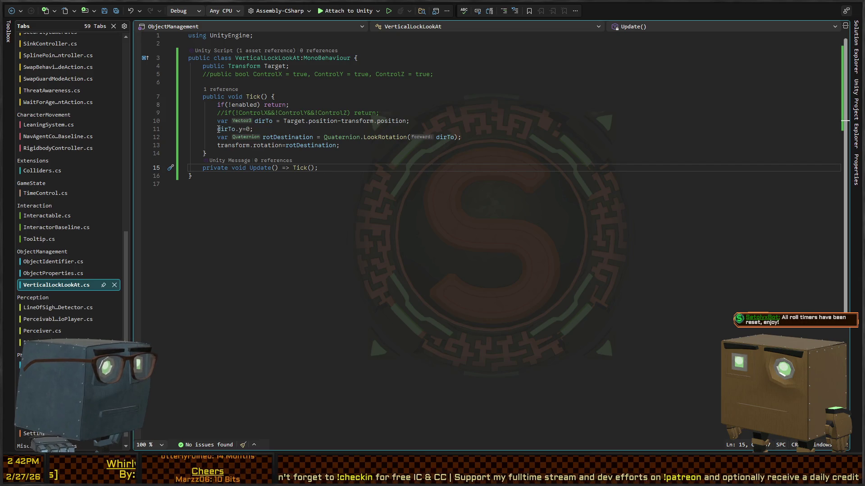
key(alt+Tab)
Select the first Grass in GrassCollection and extend the selection down to Grass (319)
scroll(117, 220, down, 5)
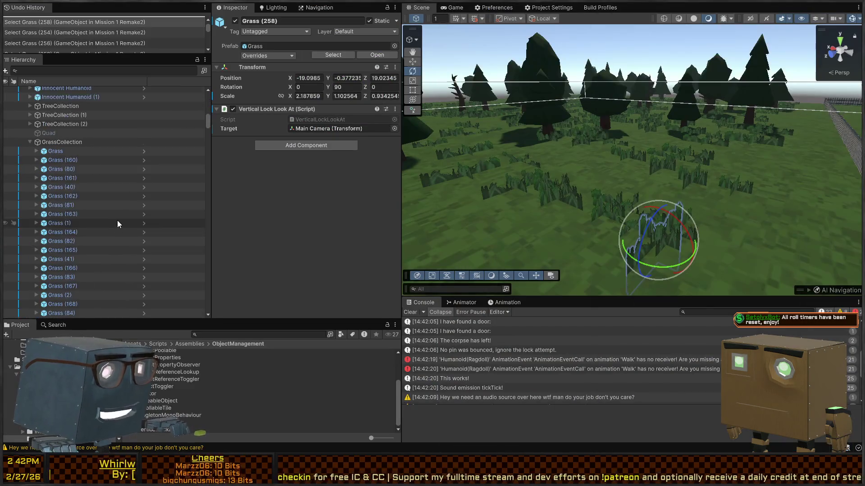
scroll(148, 136, up, 4)
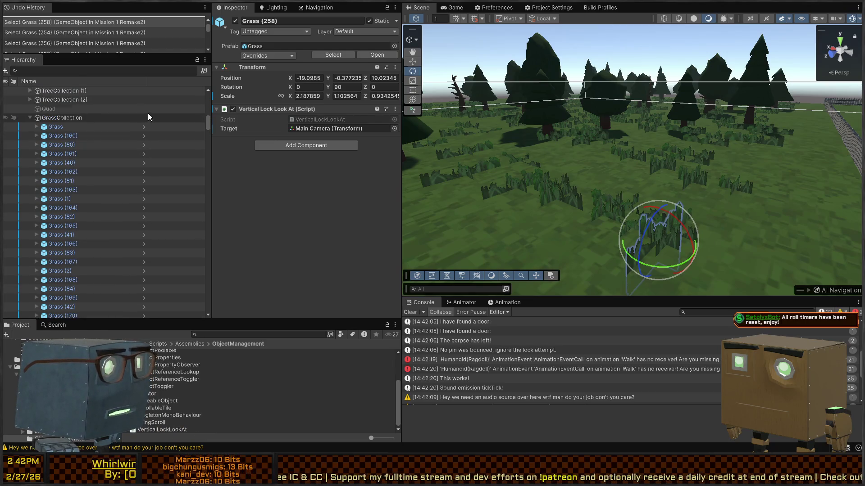
click(104, 128)
scroll(115, 139, down, 10)
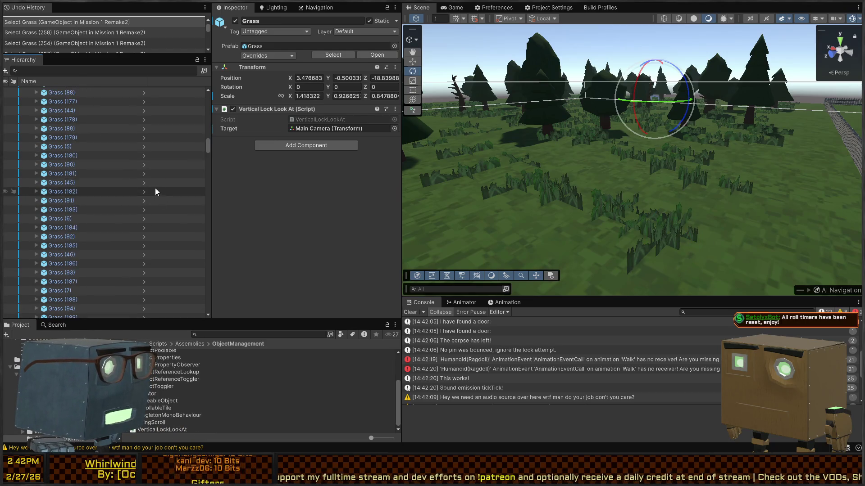
scroll(104, 183, down, 10)
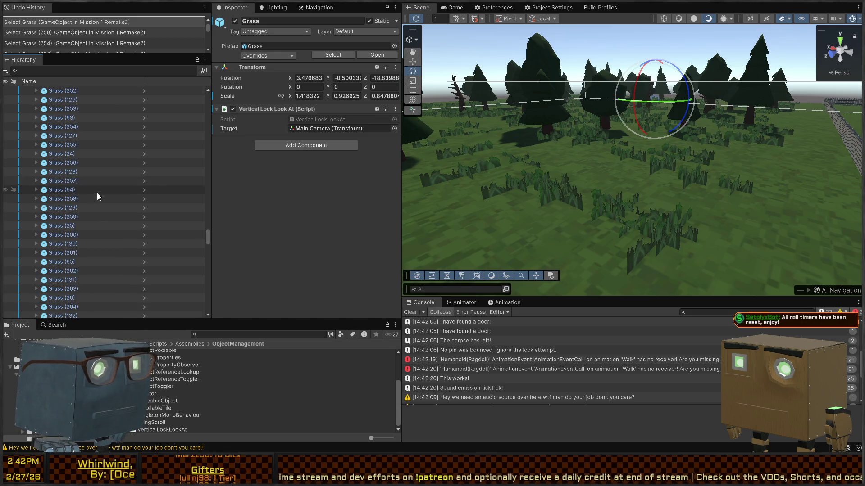
scroll(84, 221, down, 10)
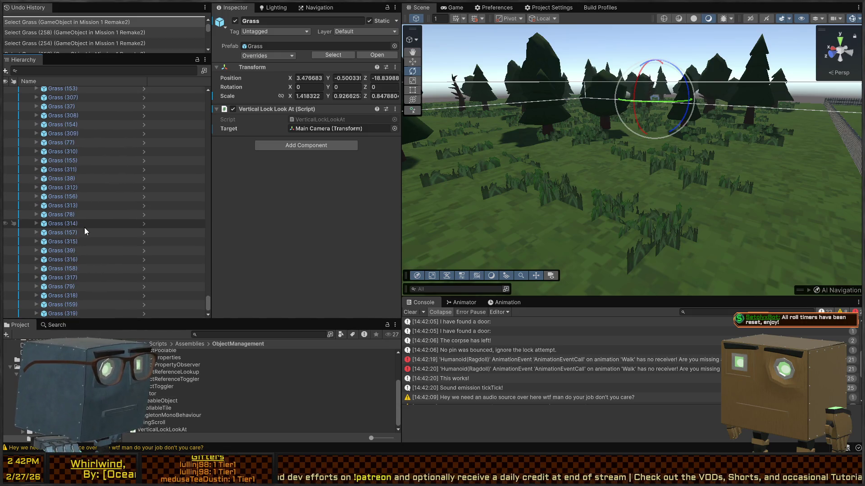
shift+click(72, 314)
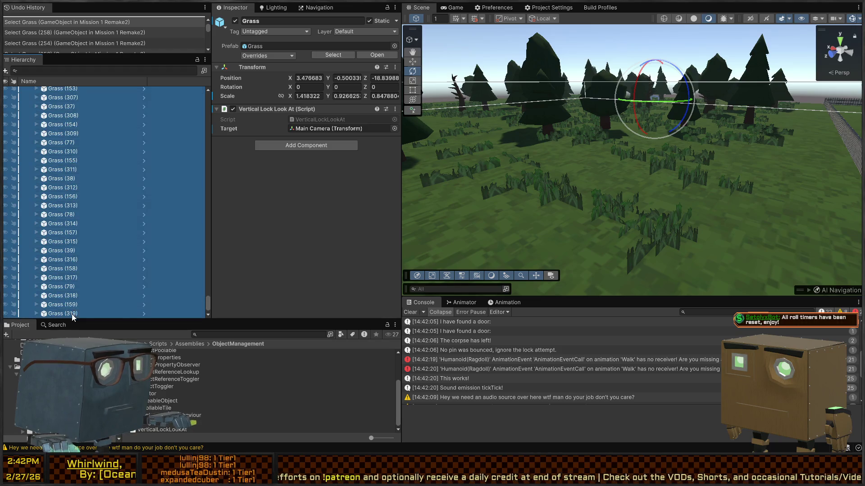
Toggle the look-at component on the grass, inspect single clumps, then reselect all 320
click(234, 109)
click(159, 124)
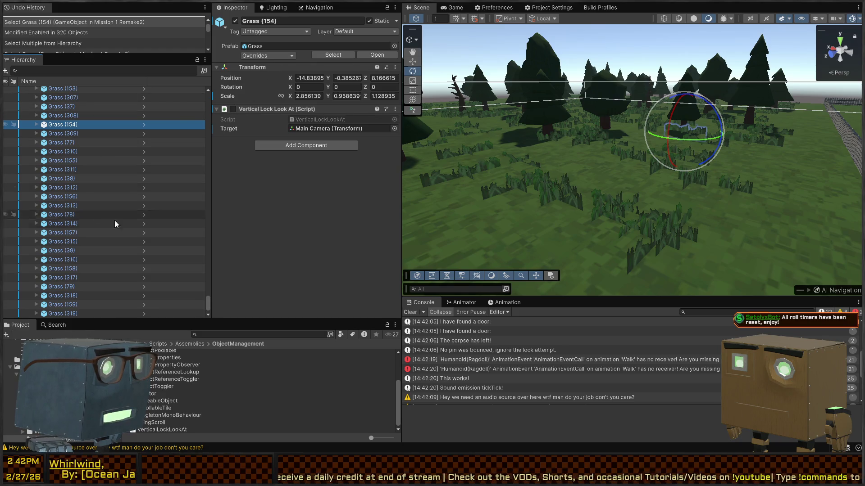
click(139, 314)
mouse_move(207, 301)
mouse_down()
mouse_move(214, 112)
mouse_move(223, 120)
mouse_up()
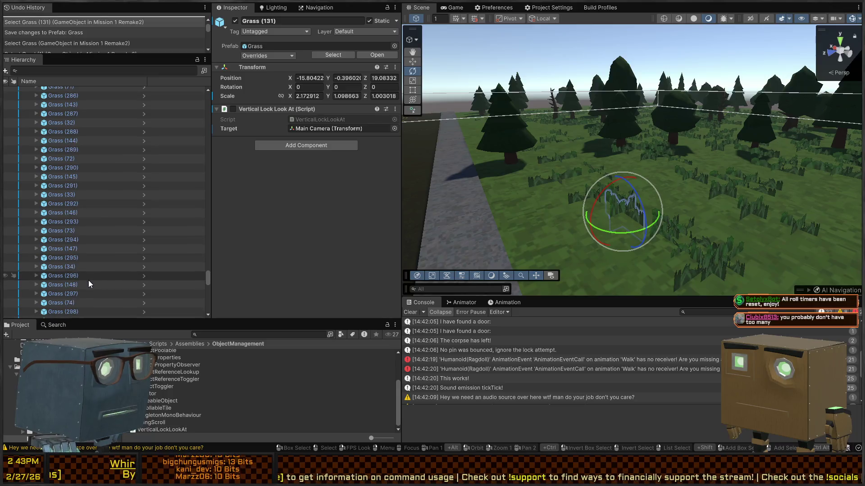
click(75, 314)
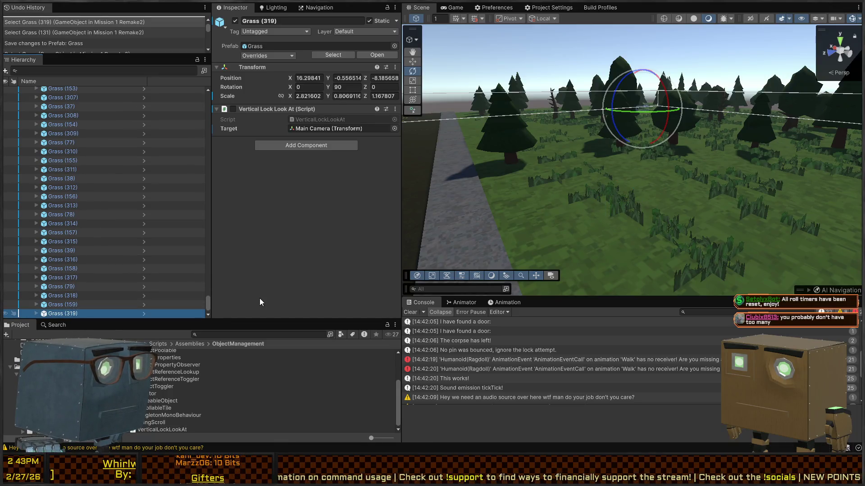
mouse_move(208, 301)
mouse_down()
mouse_move(190, 216)
mouse_move(202, 113)
mouse_up()
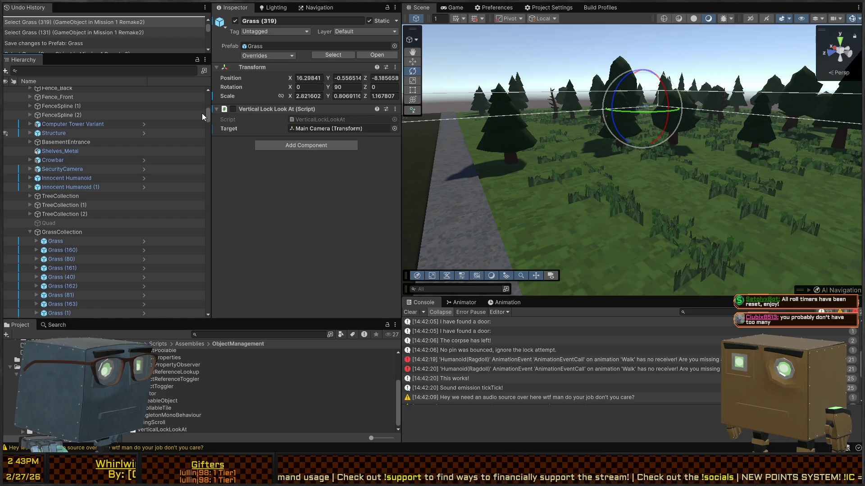
shift+click(70, 240)
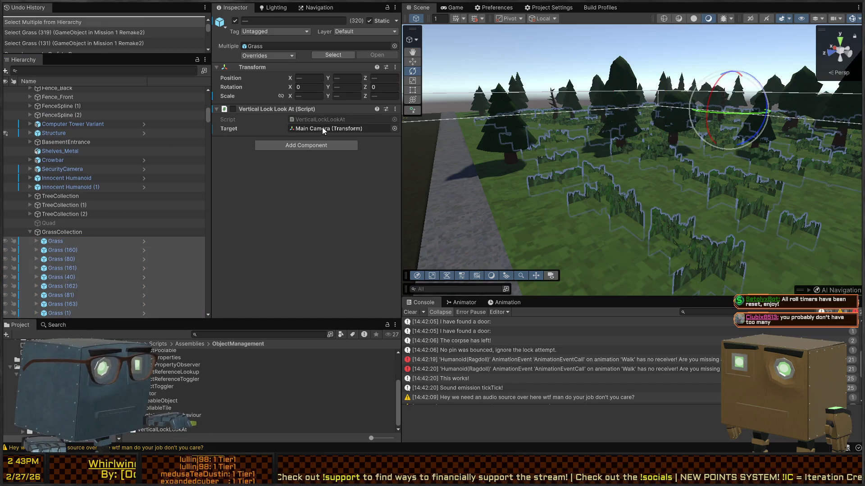
Reset the look-at component on all 320 grass objects and start a playtest
right_click(281, 109)
click(279, 118)
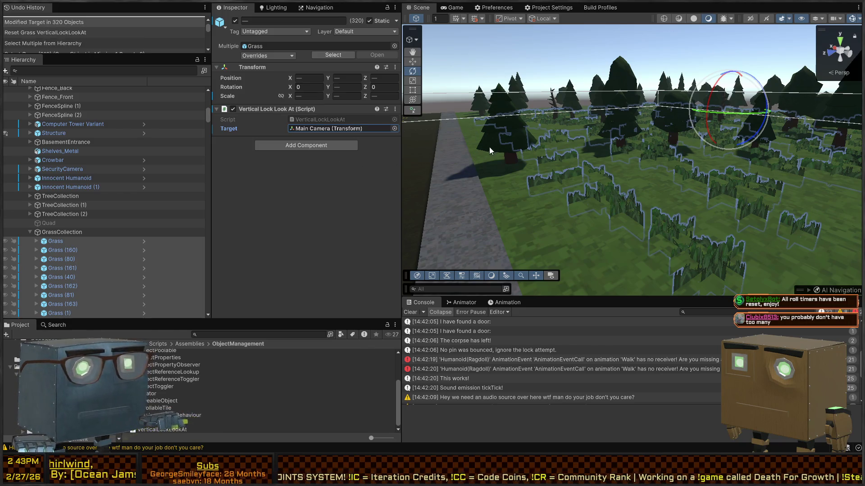
key(ctrl+p)
Walk along the road, across the grass and into the trees, then stop Play mode
key(w)
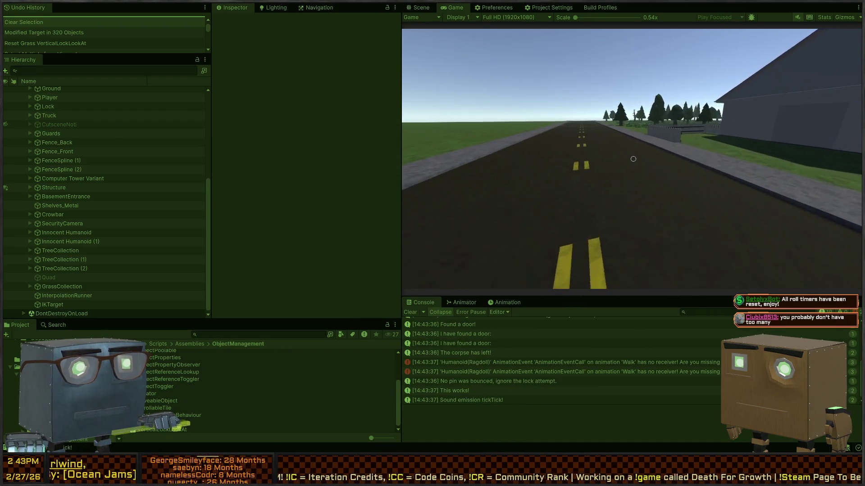
key(w)
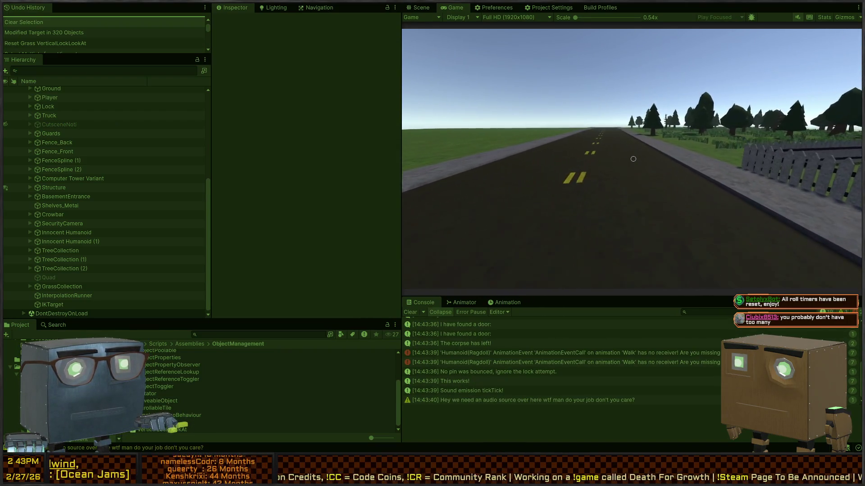
key(w)
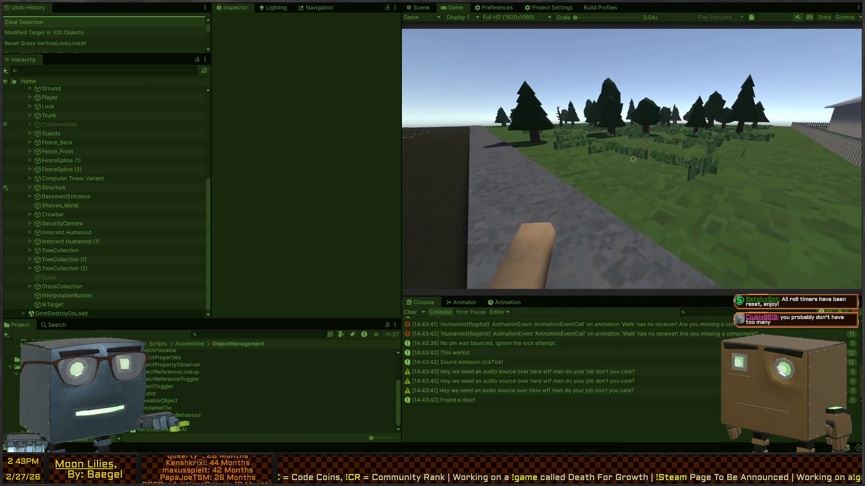
key(w)
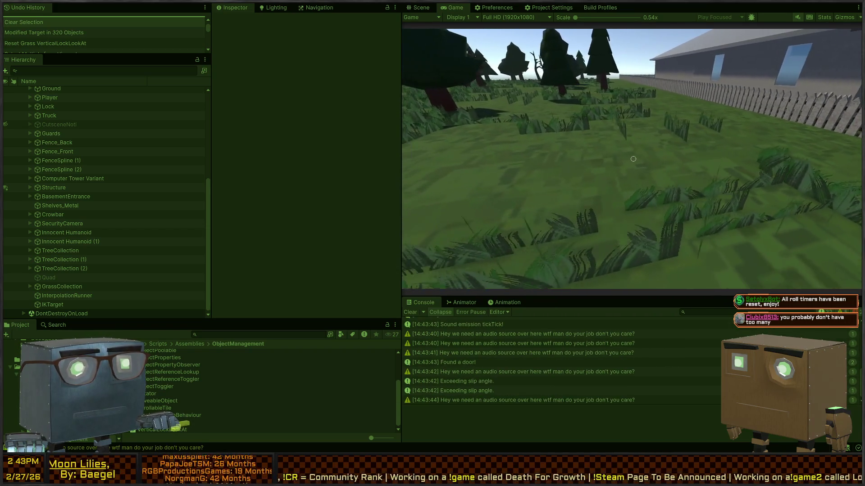
key(w)
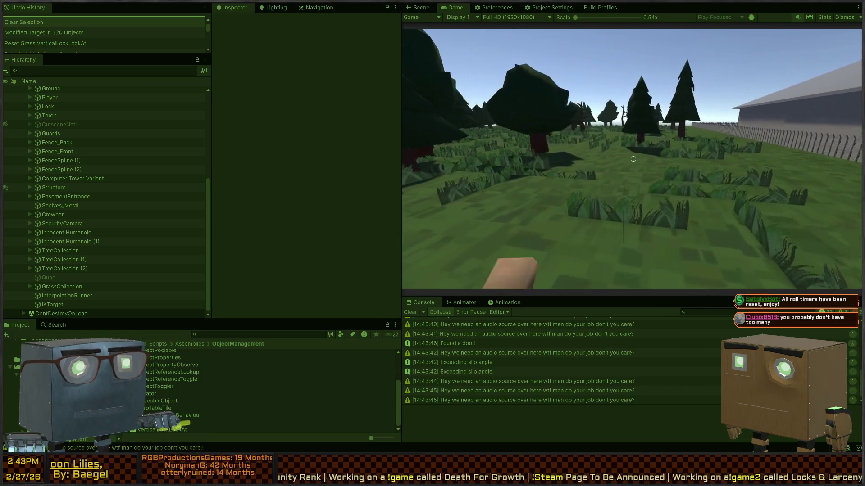
key(w)
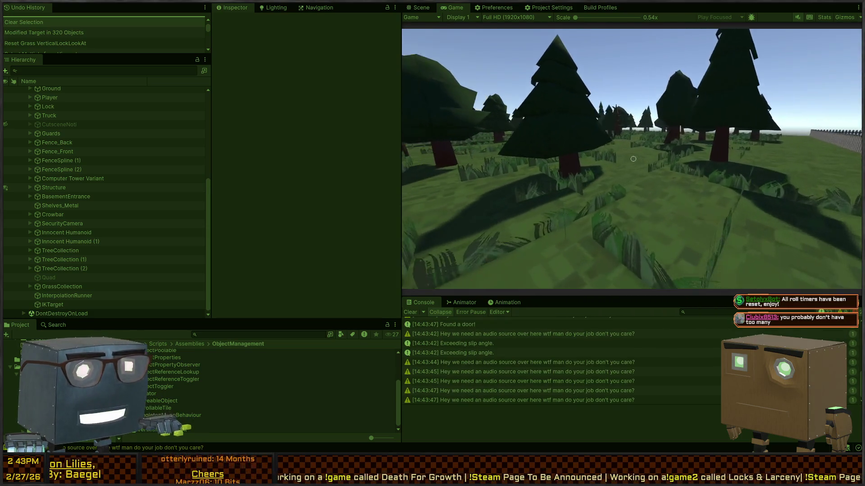
key(ctrl+p)
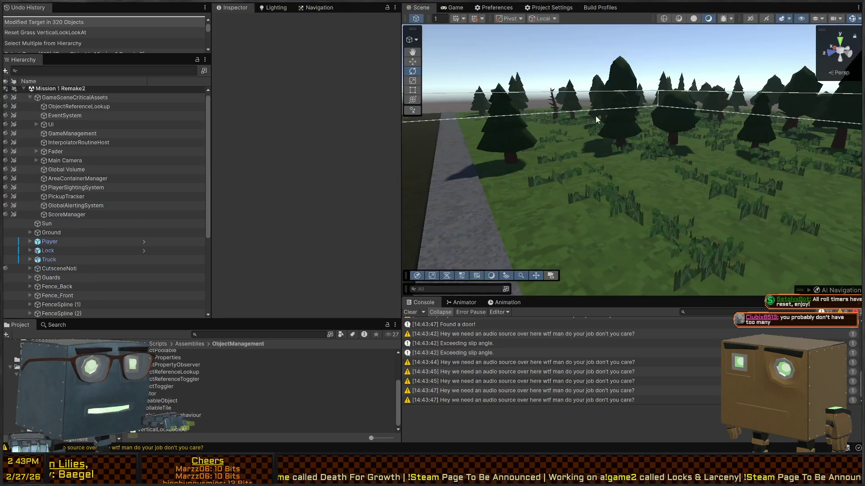
Add VerticalLockLookAt targeting Main Camera to PineTree_B (11) and start a playtest
click(620, 202)
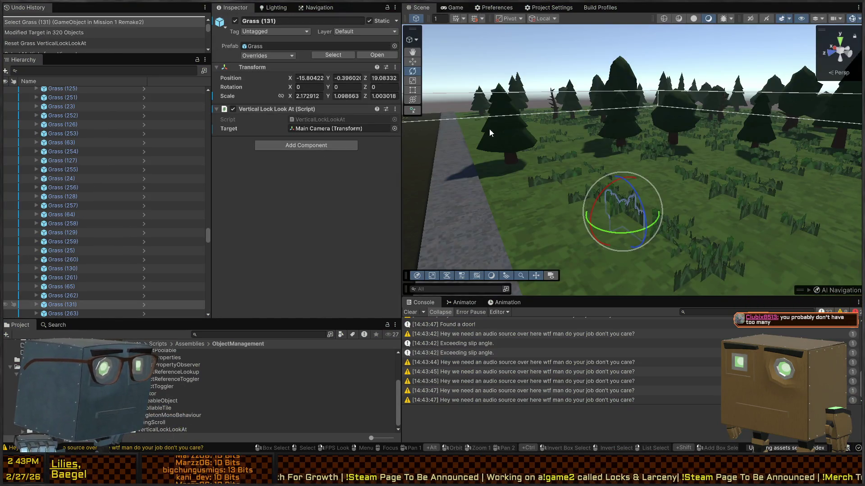
click(511, 131)
scroll(300, 263, down, 1)
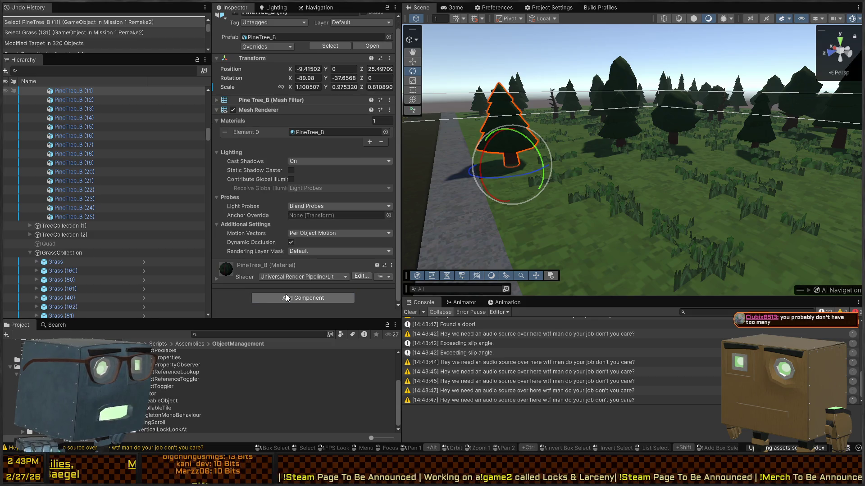
drag(284, 337, 334, 282)
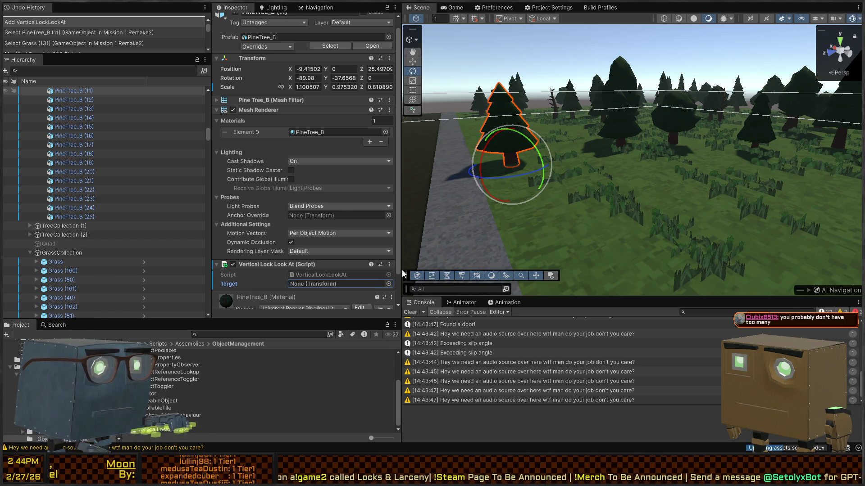
key(ctrl+p)
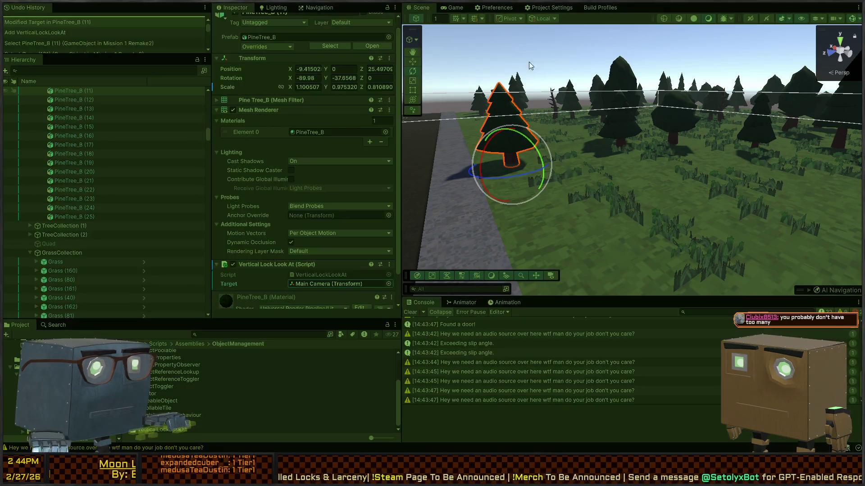
mouse_move(530, 65)
mouse_down()
mouse_move(543, 141)
mouse_move(677, 183)
mouse_up()
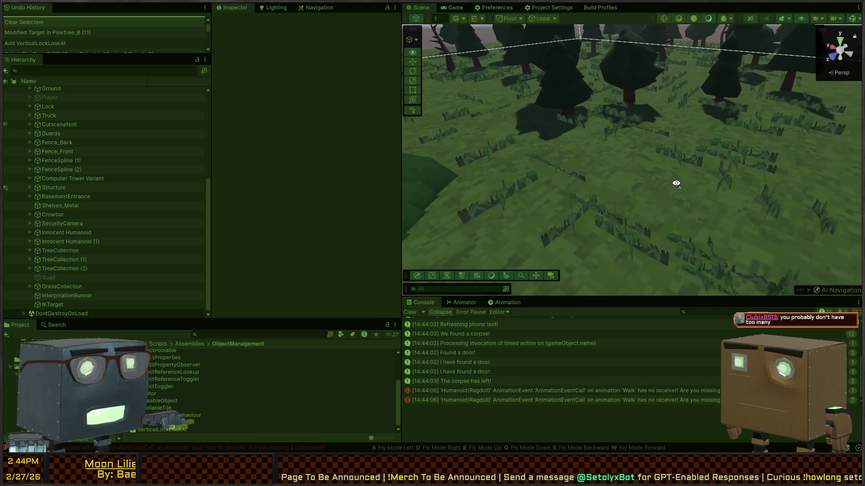
Stop the playtest, inspect Grass (131)'s Quad (1) and Quad (2), and rotate the clump
key(ctrl+p)
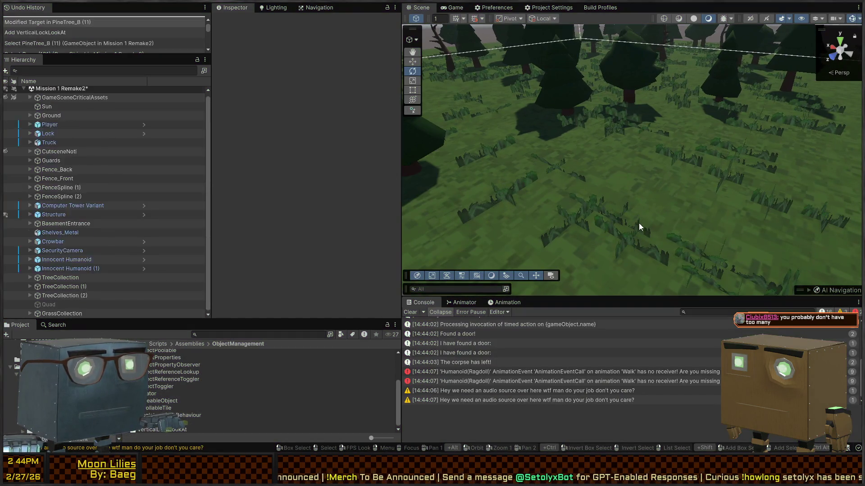
click(640, 251)
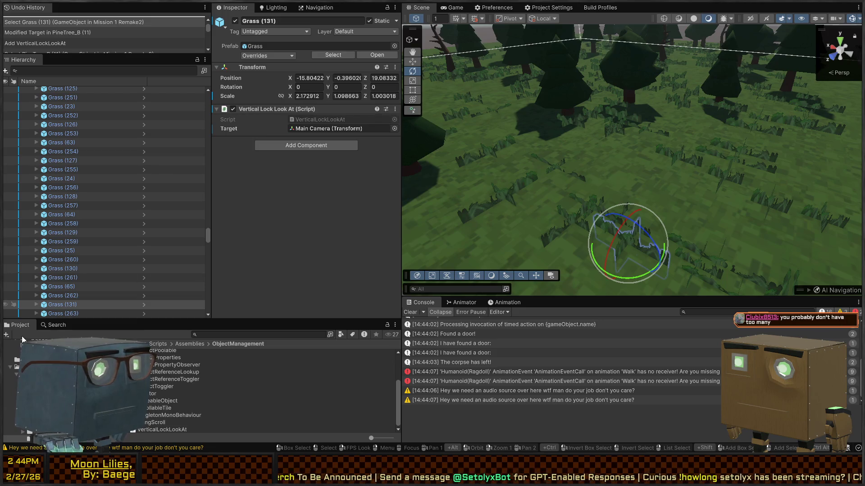
click(36, 304)
click(60, 314)
scroll(102, 265, down, 5)
click(64, 176)
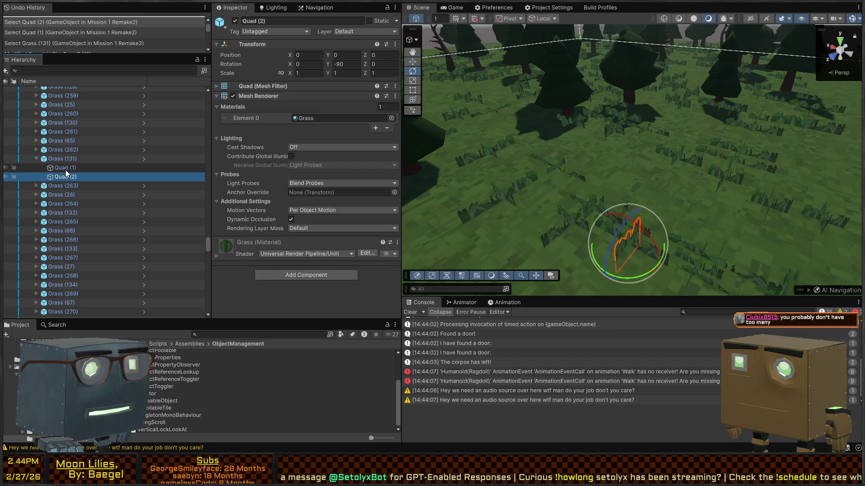
click(67, 167)
click(62, 159)
drag(631, 277, 592, 276)
Check rotDestination in the script and the Main Camera target, then start the game
key(alt+Tab)
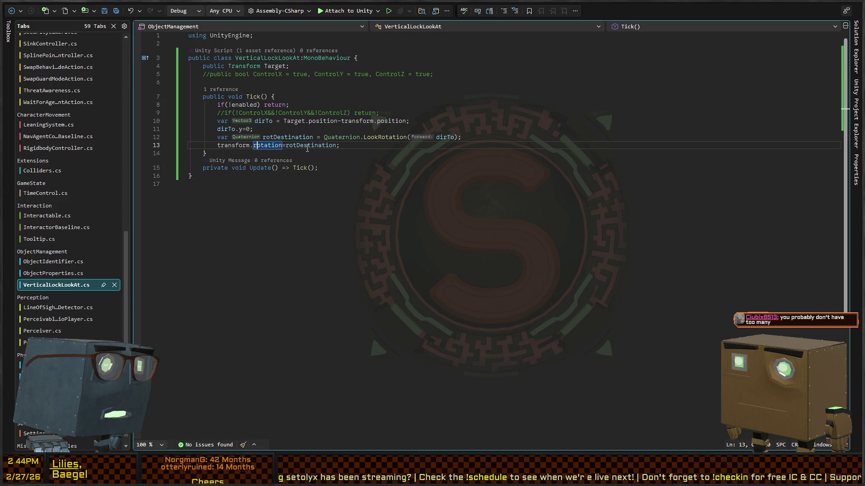
double_click(308, 146)
key(alt+Tab)
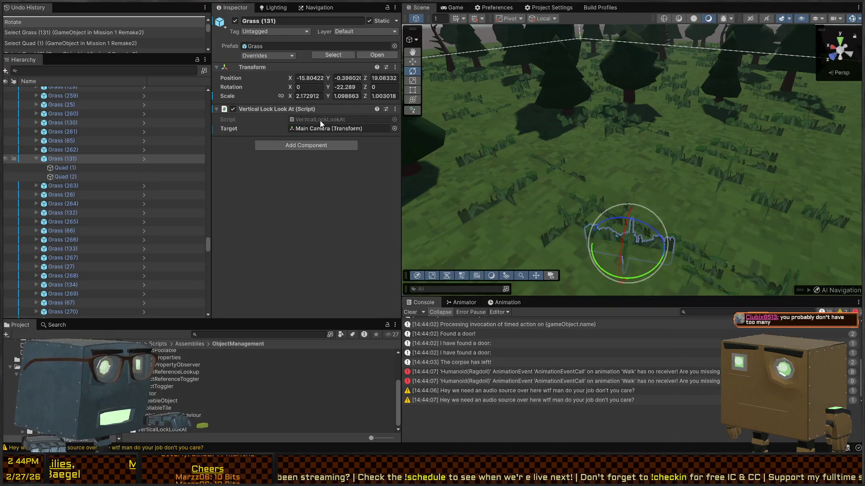
click(336, 128)
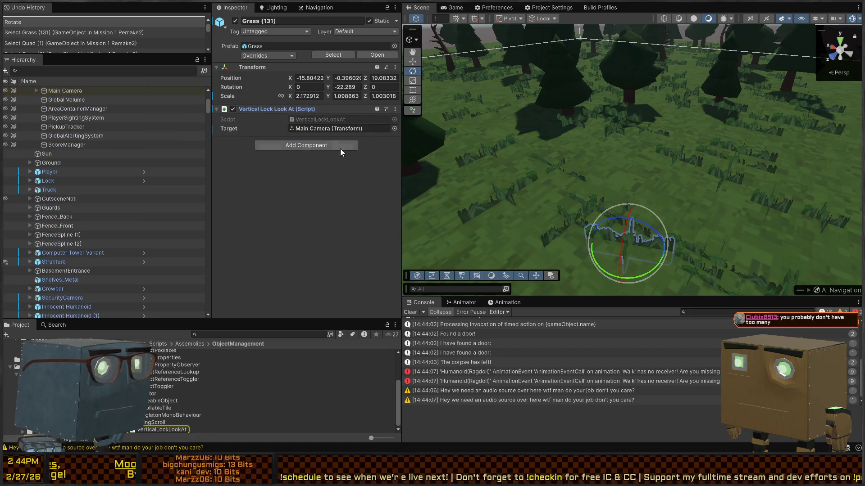
key(ctrl+p)
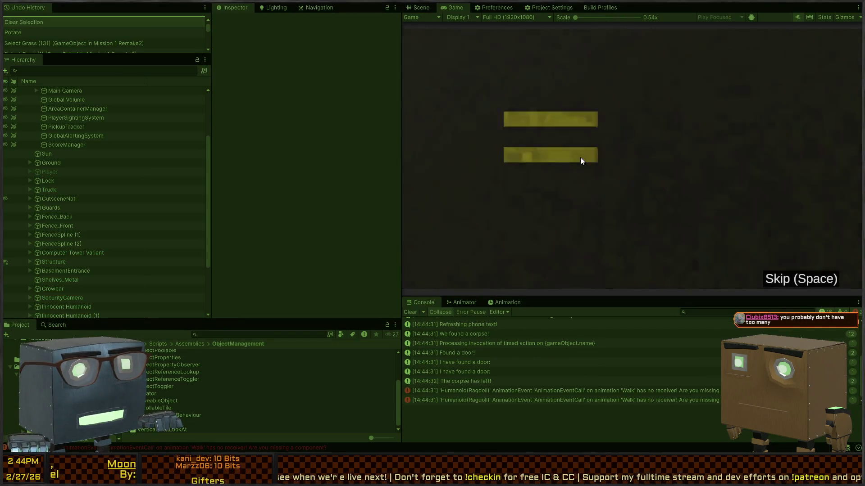
During play, fly the Scene view near the road and select a grass clump and its quad
mouse_move(633, 181)
mouse_down()
mouse_move(527, 187)
mouse_move(643, 207)
mouse_move(671, 185)
mouse_move(635, 193)
mouse_move(583, 169)
mouse_up()
click(569, 152)
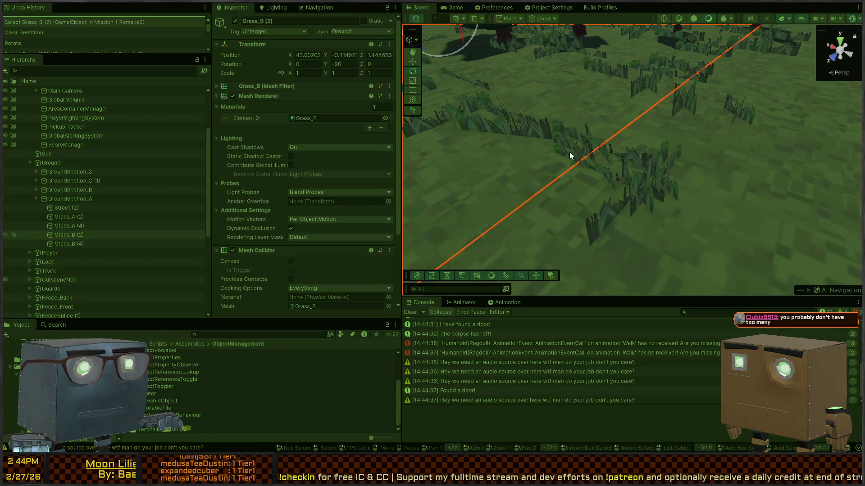
click(569, 151)
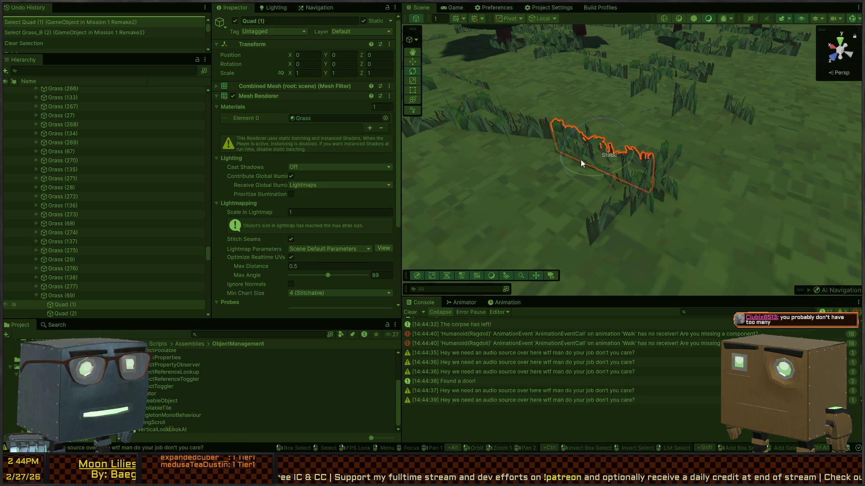
click(606, 172)
mouse_move(614, 203)
mouse_down()
mouse_move(666, 219)
mouse_move(704, 204)
mouse_move(704, 222)
mouse_up()
Stop the game and select Grass (33) and its quads, comparing neighbouring Grass (258)
key(ctrl+p)
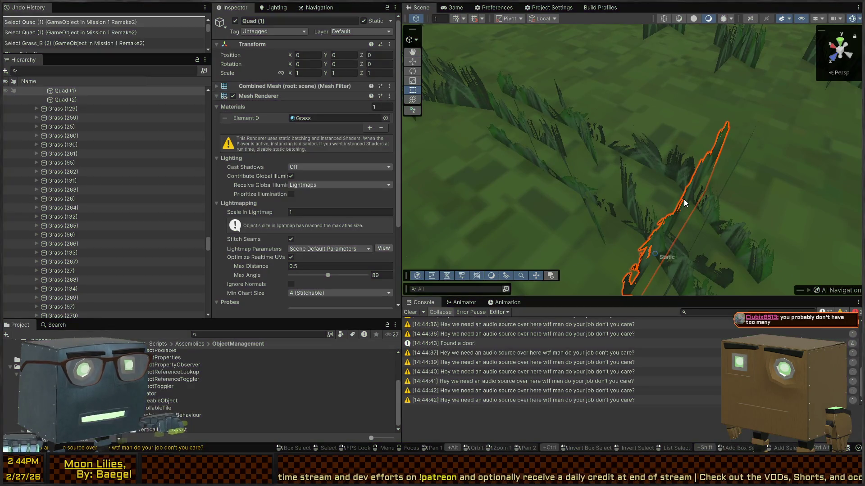
click(552, 191)
click(558, 202)
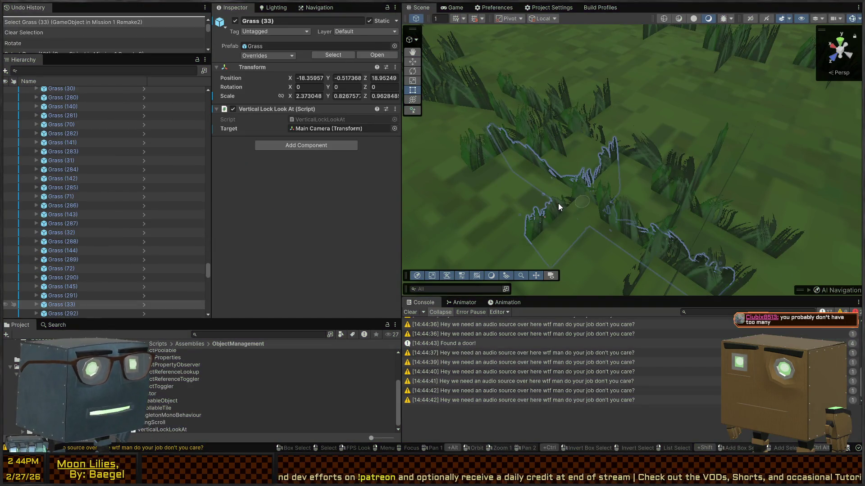
click(559, 207)
click(635, 222)
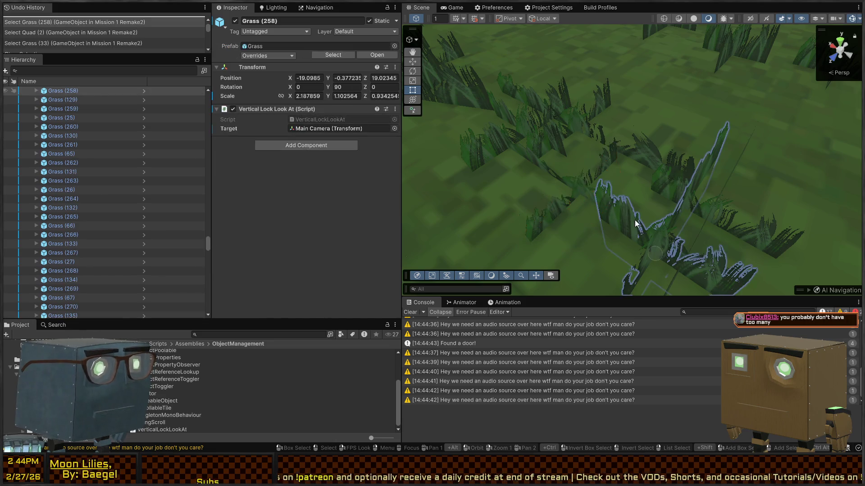
click(592, 195)
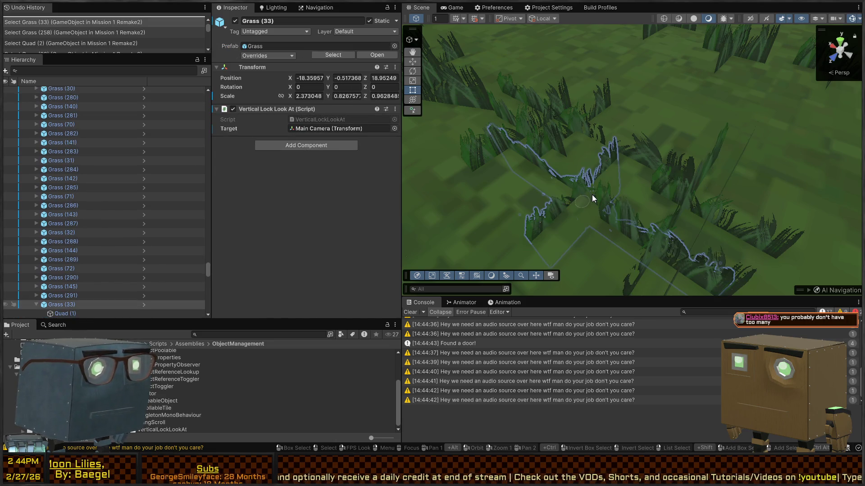
click(592, 196)
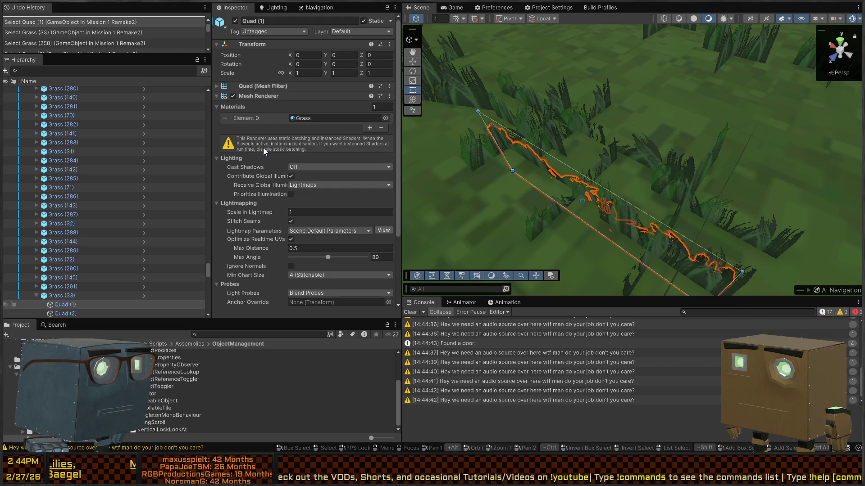
Open the Grass prefab from Grass (33), check its two quads and root script, then return to the level
click(65, 312)
click(72, 295)
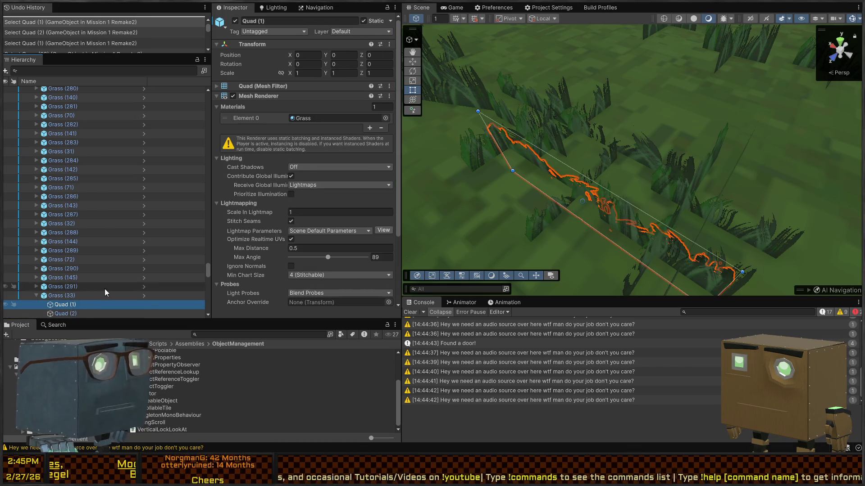
click(144, 296)
click(76, 111)
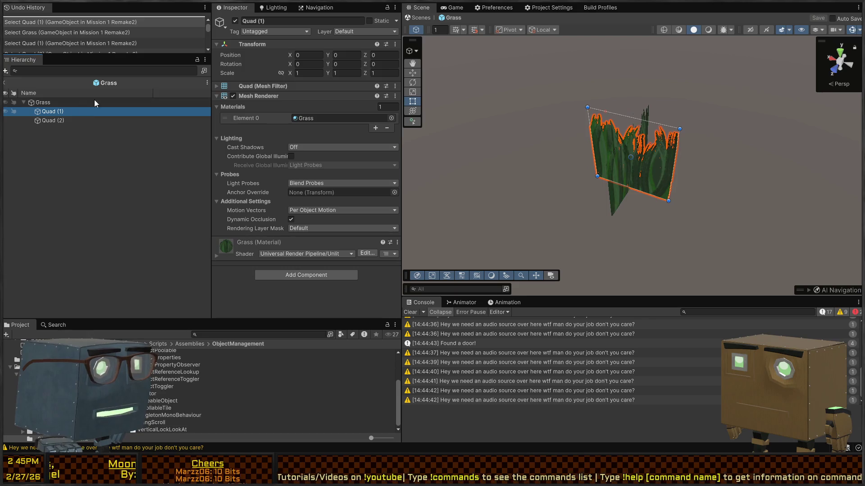
click(53, 120)
click(56, 103)
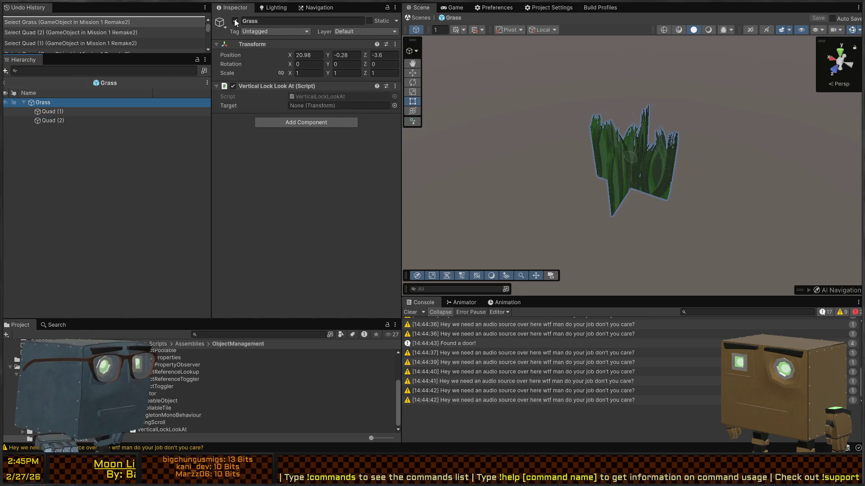
click(423, 21)
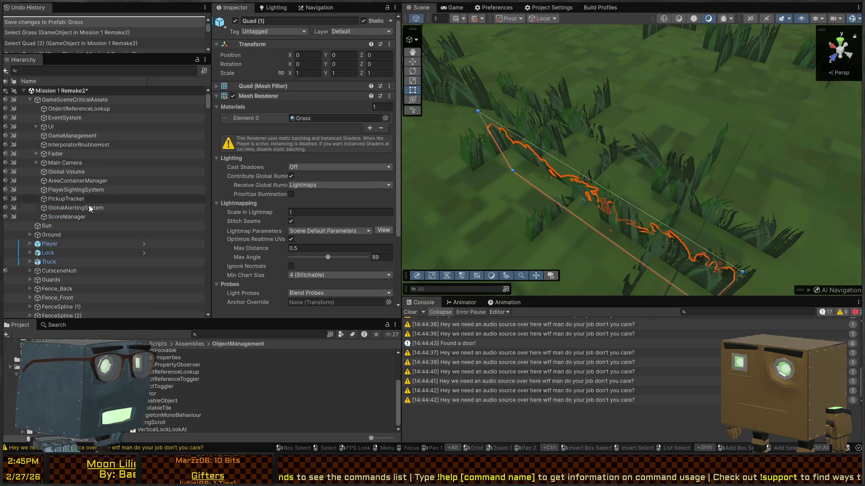
Select all 322 Grass clumps and toggle their Static flag so they are non-static
scroll(86, 216, down, 5)
click(71, 150)
scroll(91, 219, down, 15)
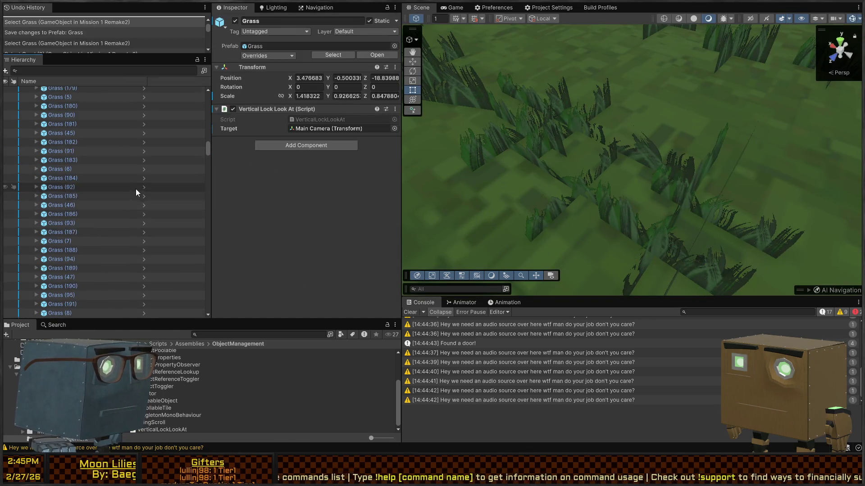
scroll(154, 213, down, 10)
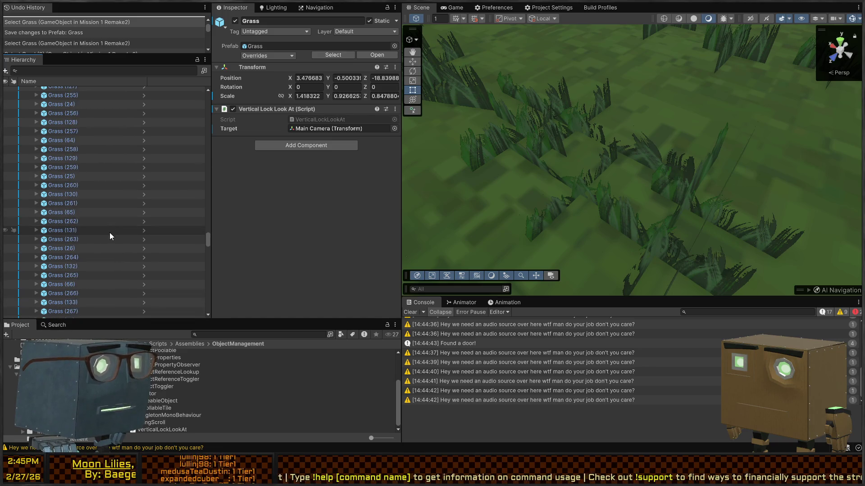
scroll(93, 291, down, 10)
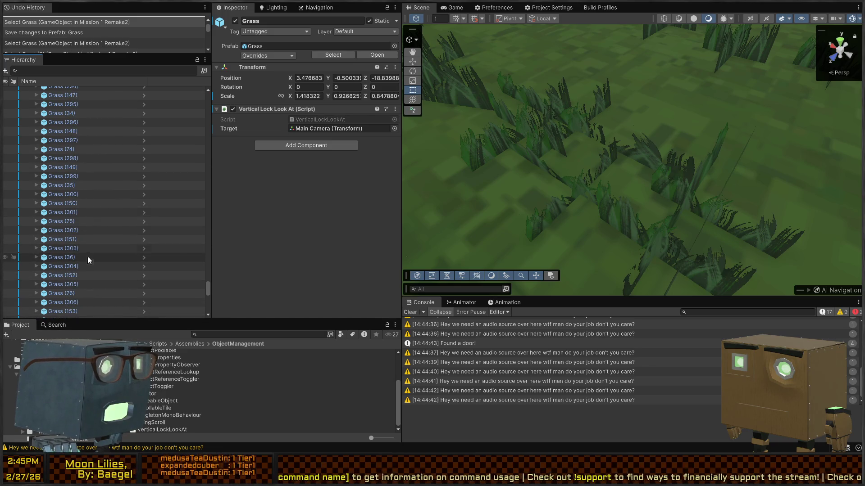
shift+click(83, 315)
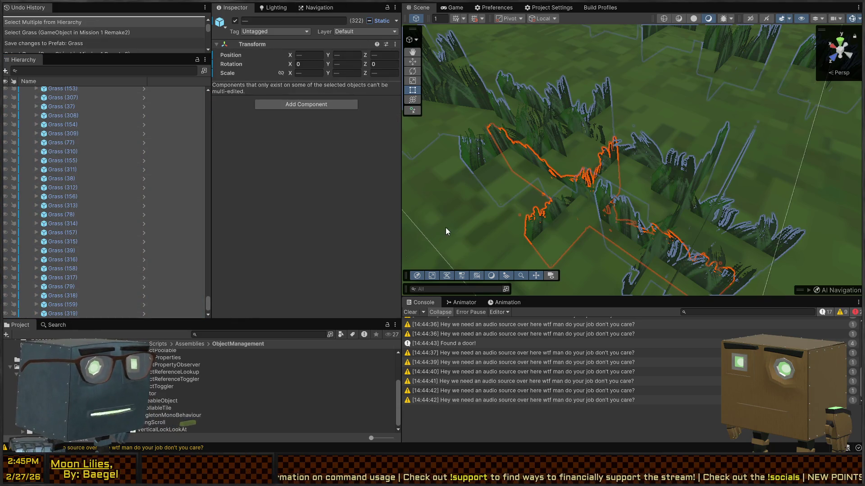
click(182, 170)
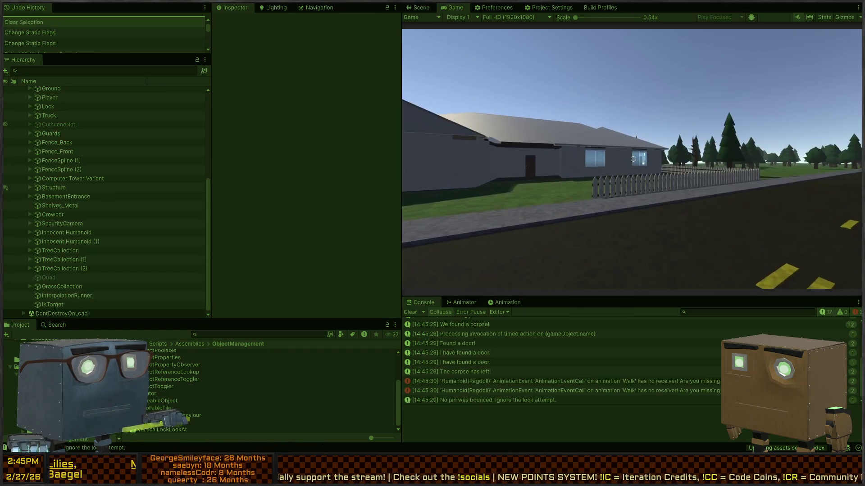
Walk the player into the grass field, stop the test, and bring up VerticalLockLookAt.cs
key(w)
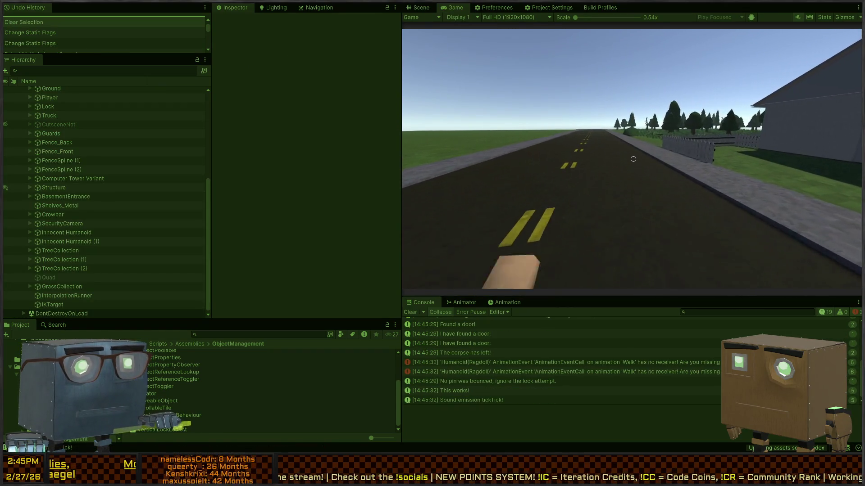
key(w)
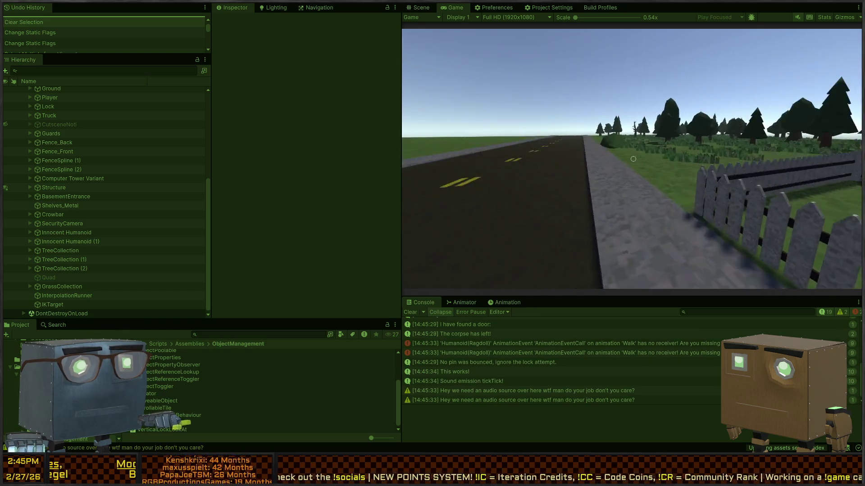
key(w)
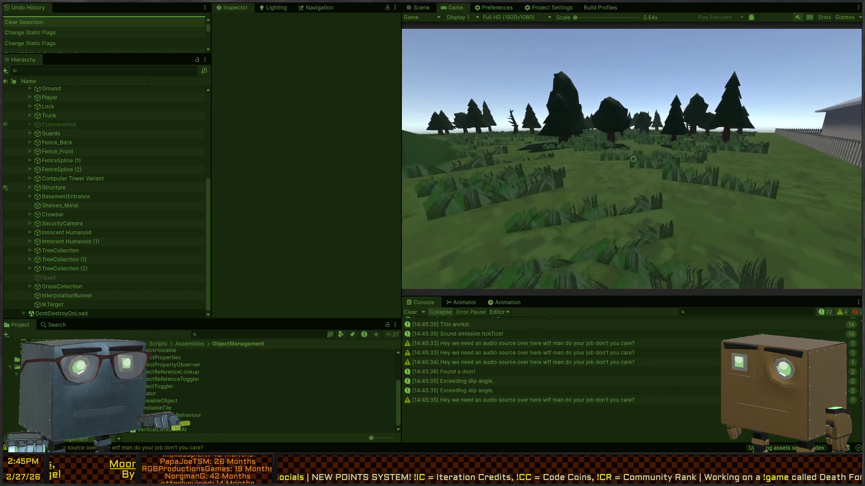
key(w)
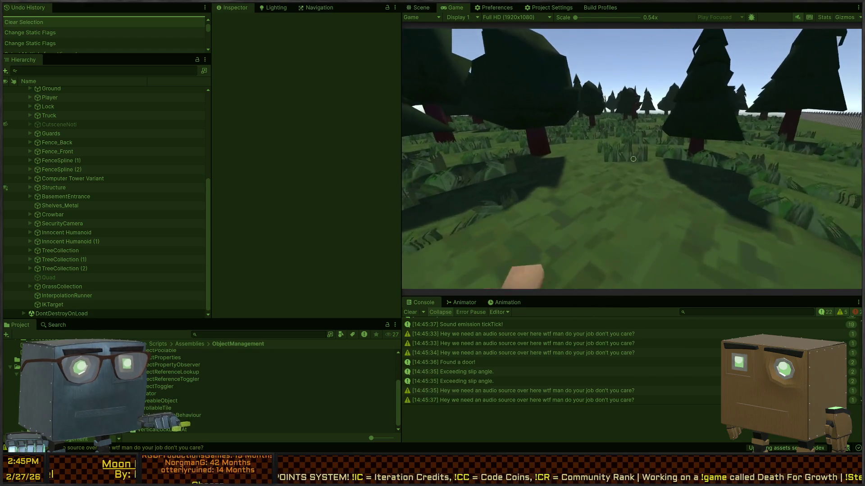
key(w)
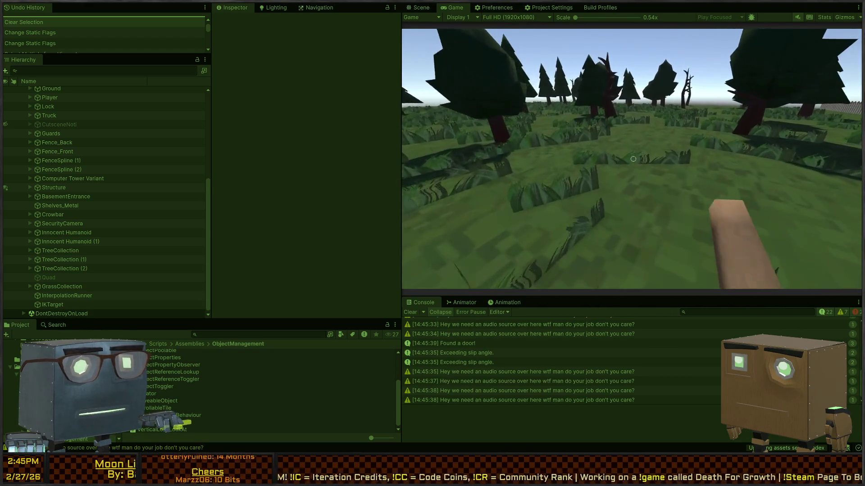
key(ctrl+p)
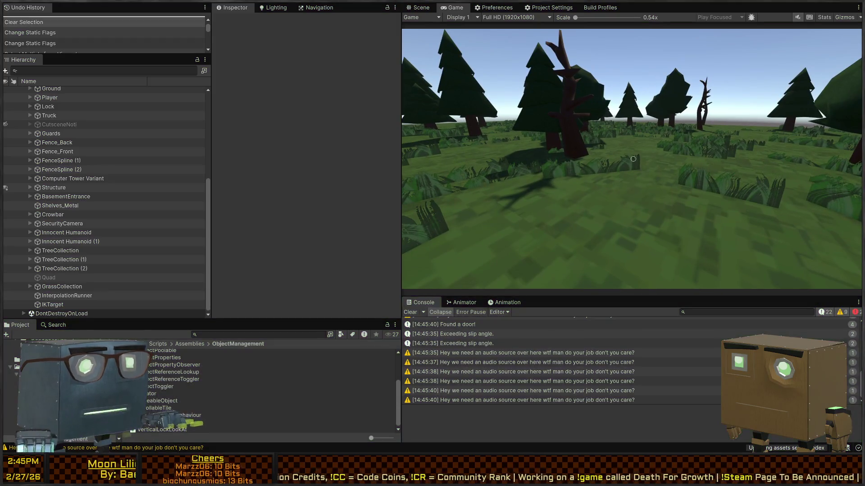
key(alt+Tab)
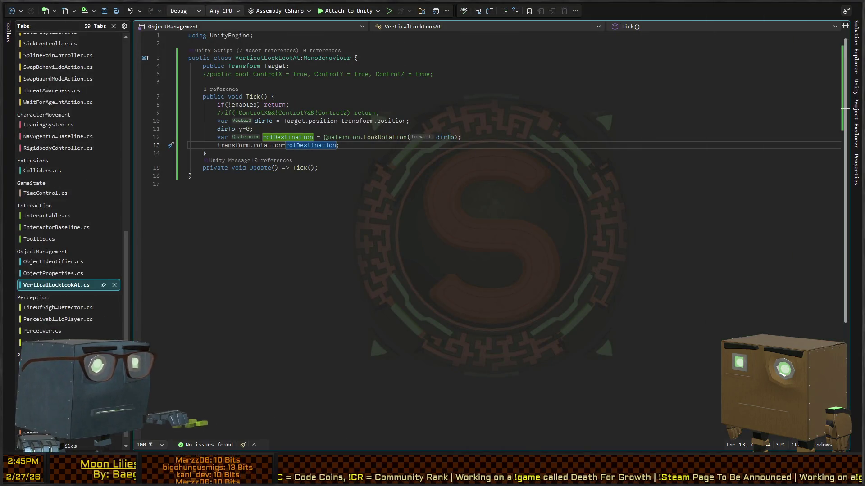
Rotate Quad (1) and Quad (2) of the Grass prefab together around Y, save, and replay
key(alt+Tab)
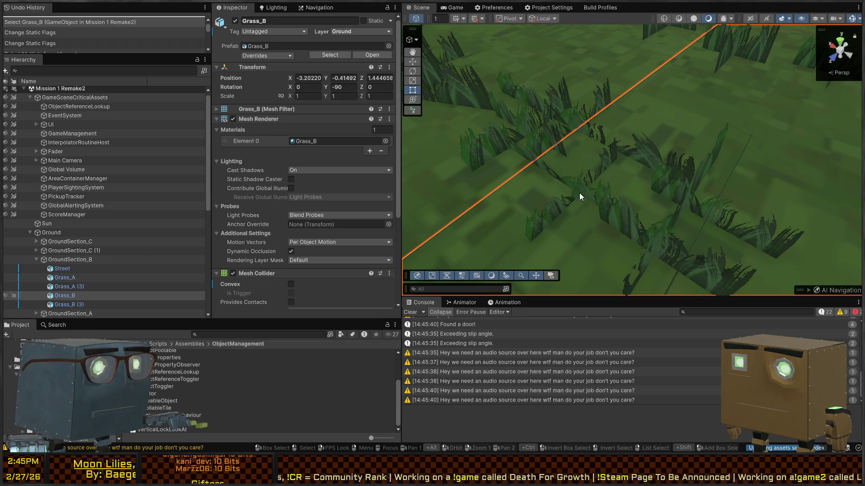
click(580, 197)
click(144, 305)
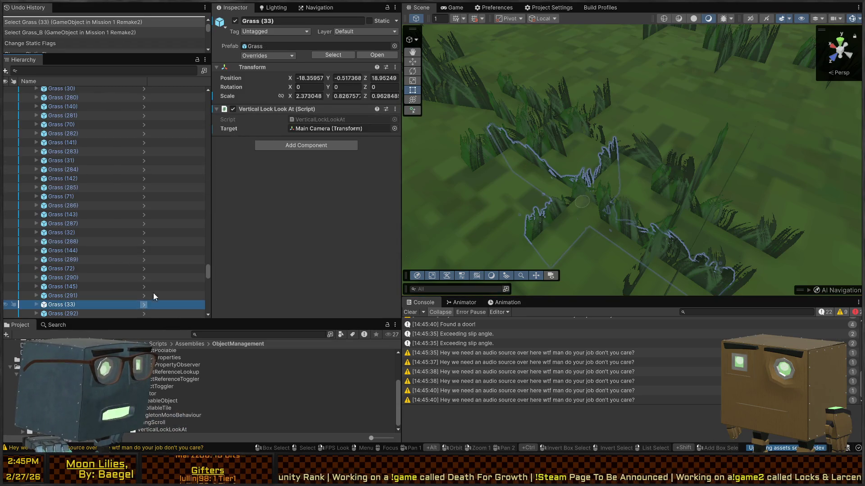
click(60, 113)
shift+click(62, 120)
key(e)
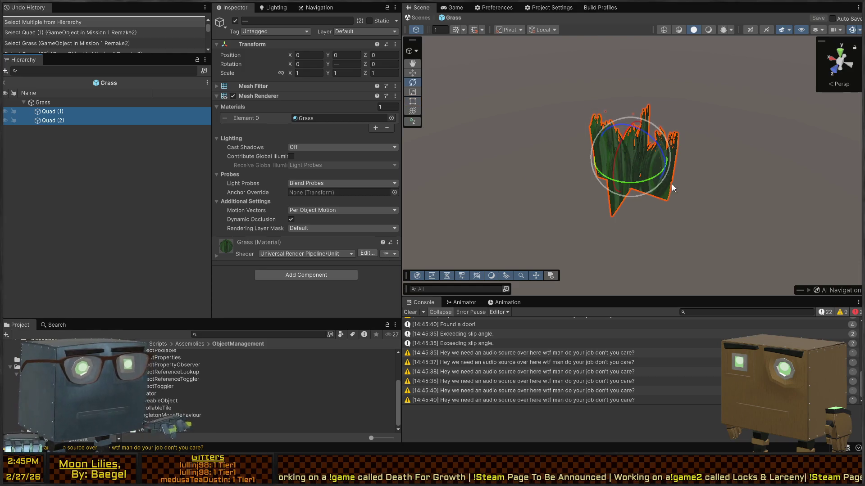
drag(644, 182, 695, 172)
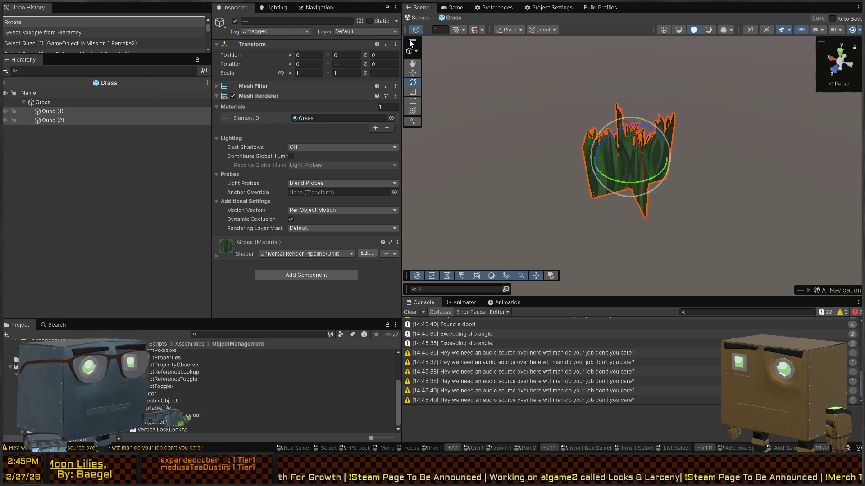
click(424, 19)
key(ctrl+p)
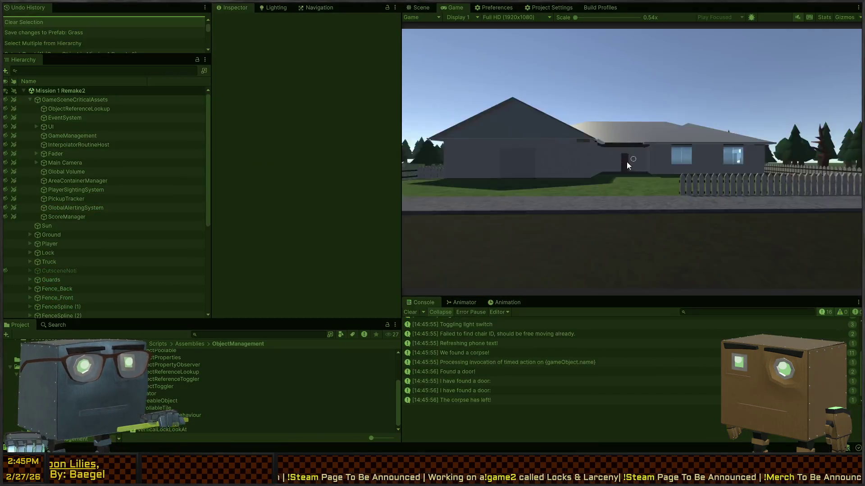
Walk past the fence, through the grass, pines, house and bush, inspecting grass up close, then stop
key(w)
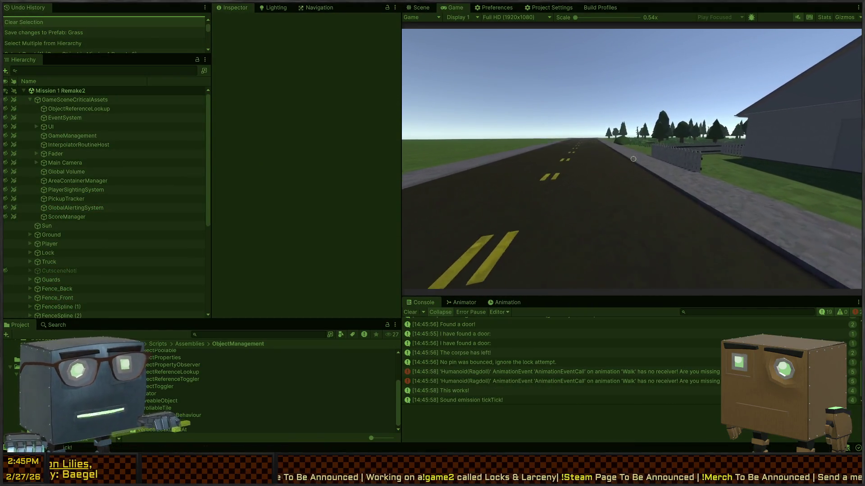
key(w)
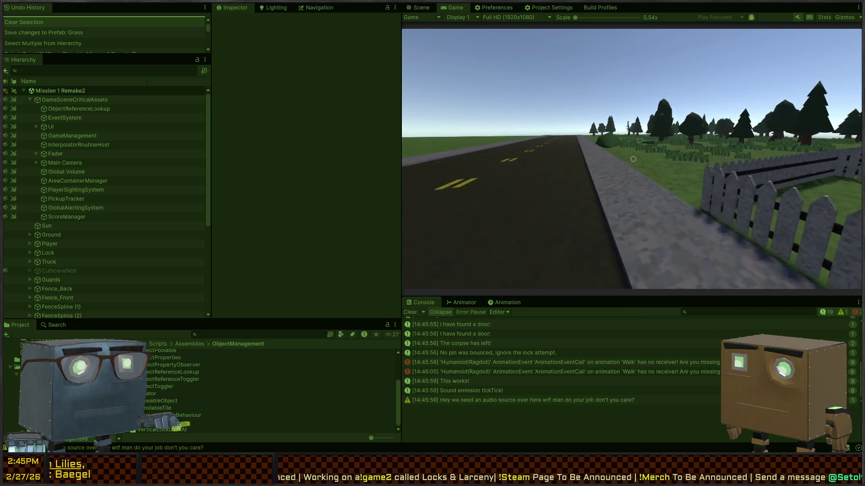
key(w)
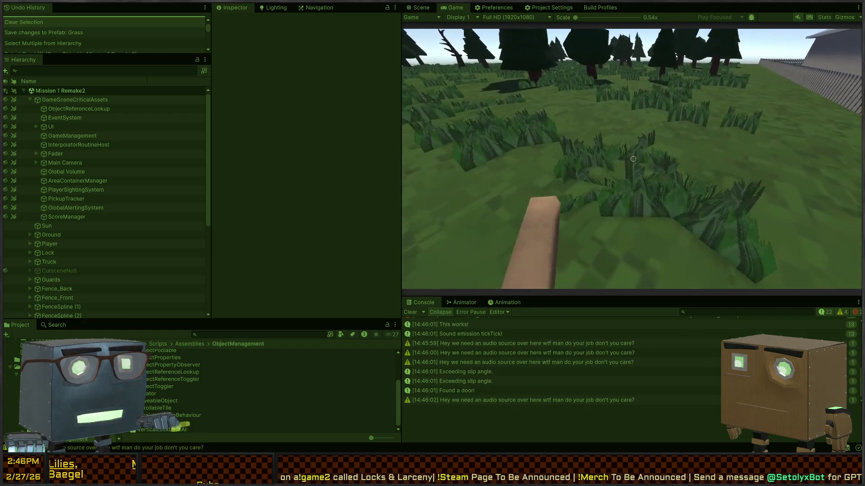
key(w)
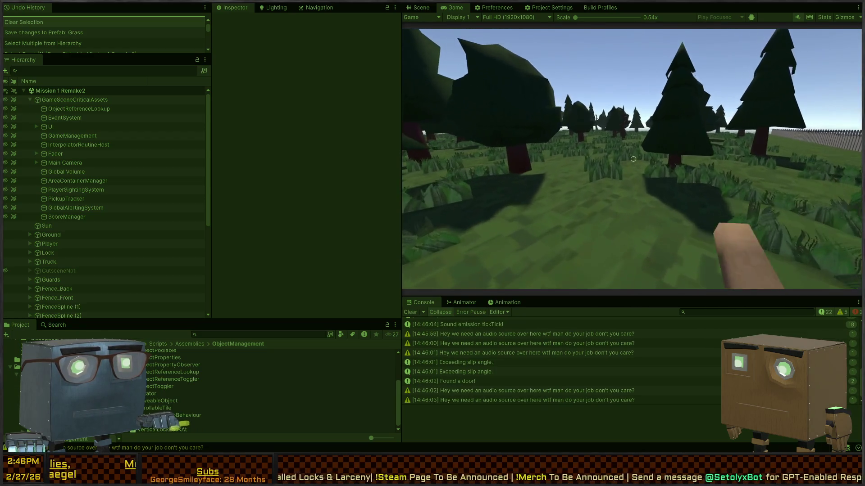
key(w)
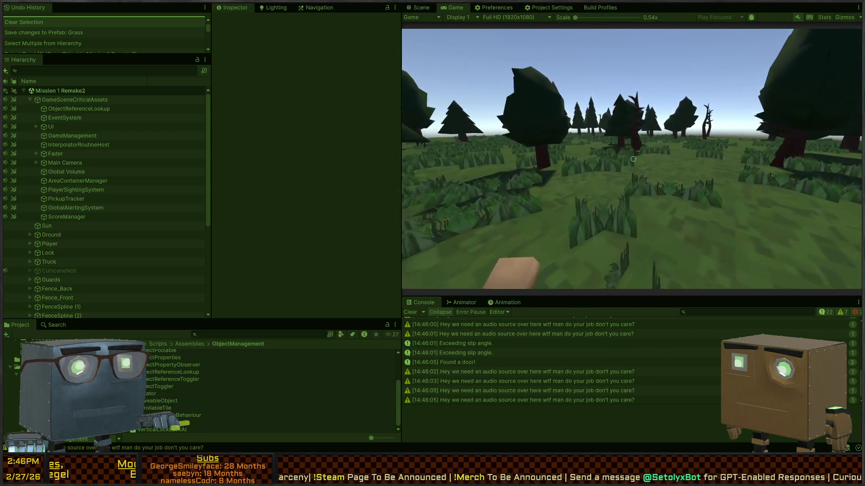
key(w)
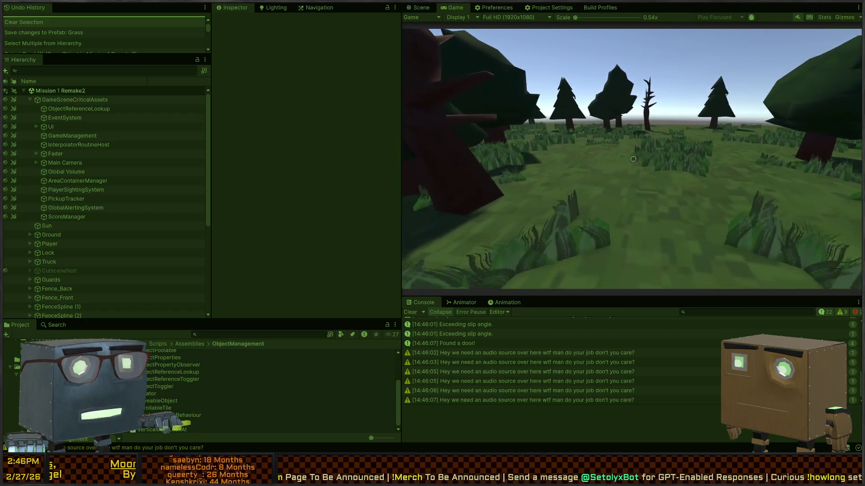
key(w)
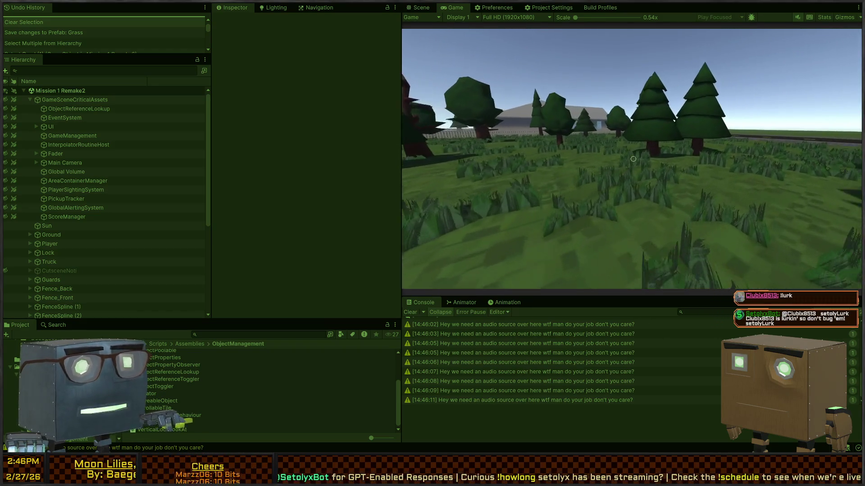
key(w)
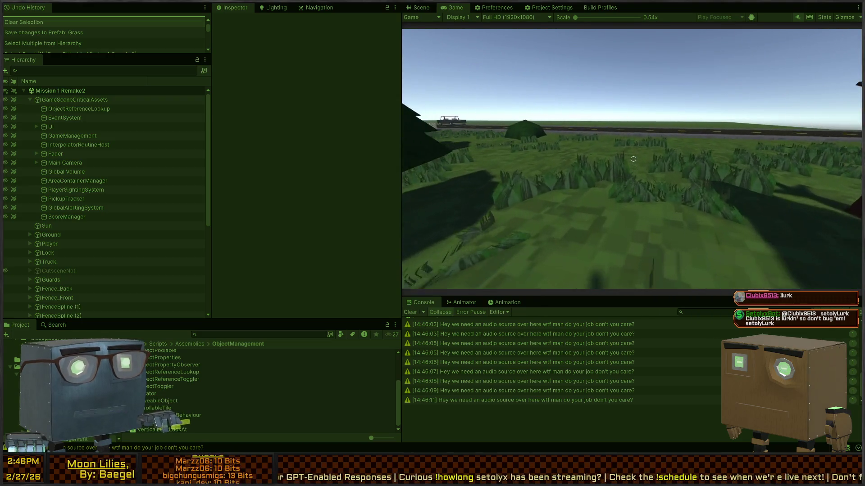
key(w)
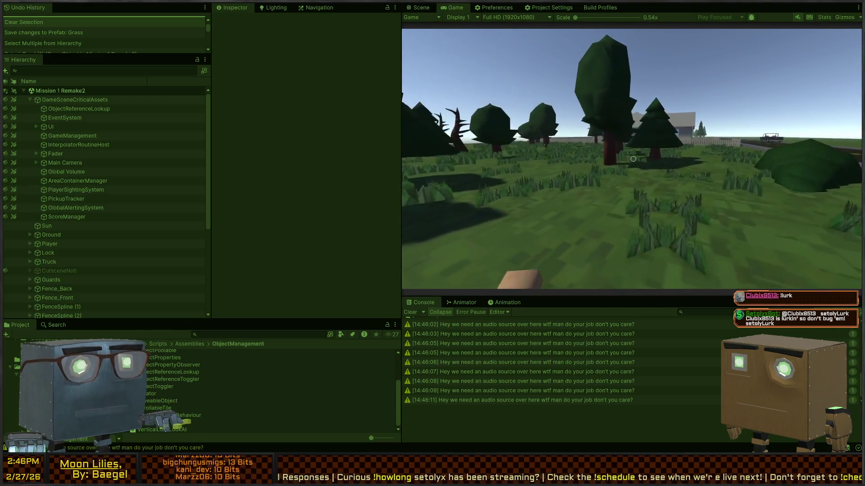
key(w)
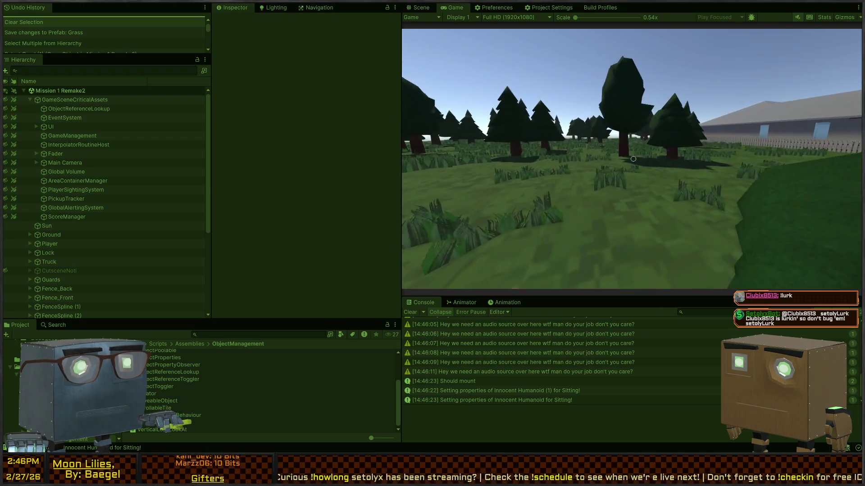
key(w)
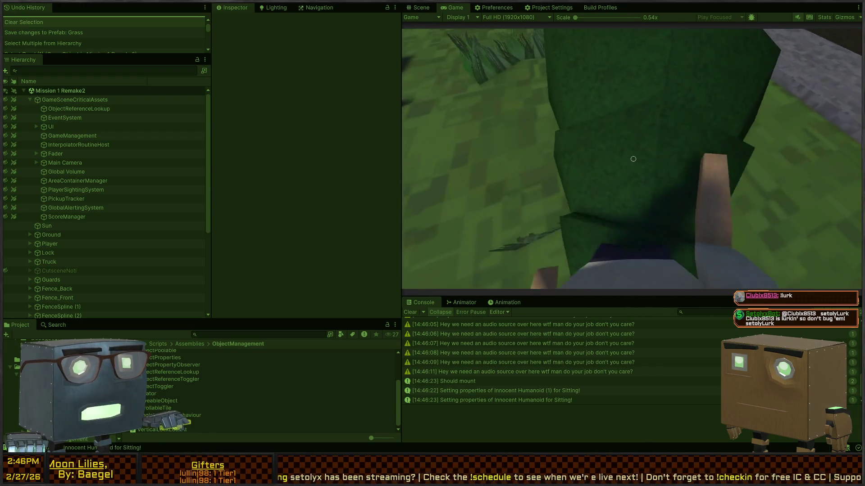
key(w)
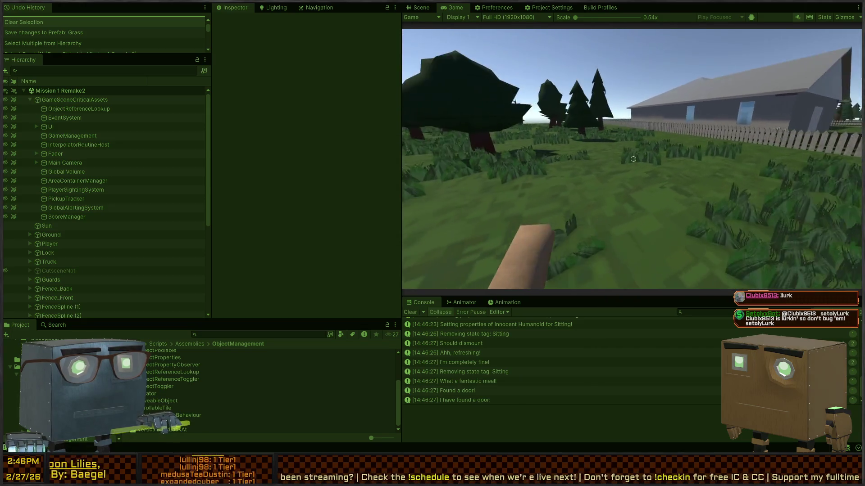
key(w)
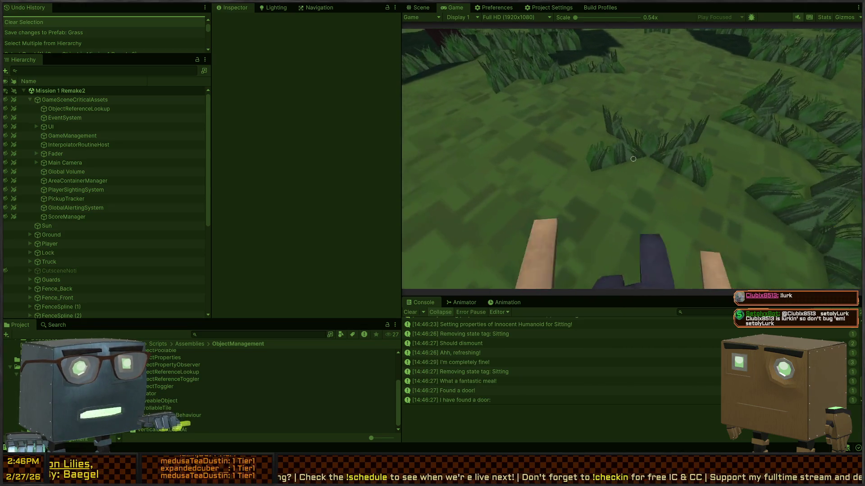
key(w)
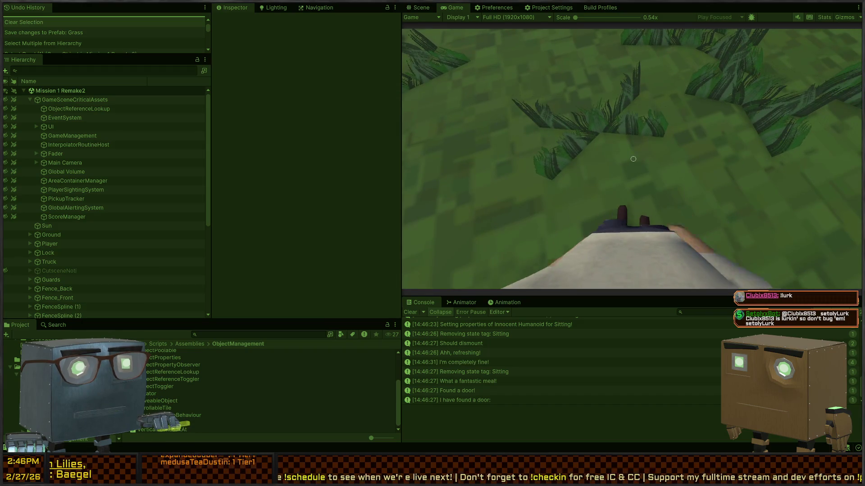
key(ctrl+p)
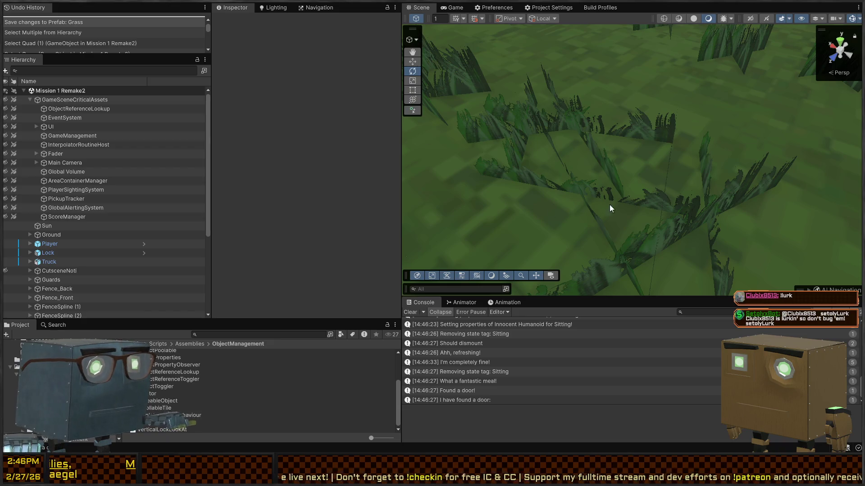
Frame the Grass (258) billboard and open the Grass prefab for editing
click(674, 232)
key(f)
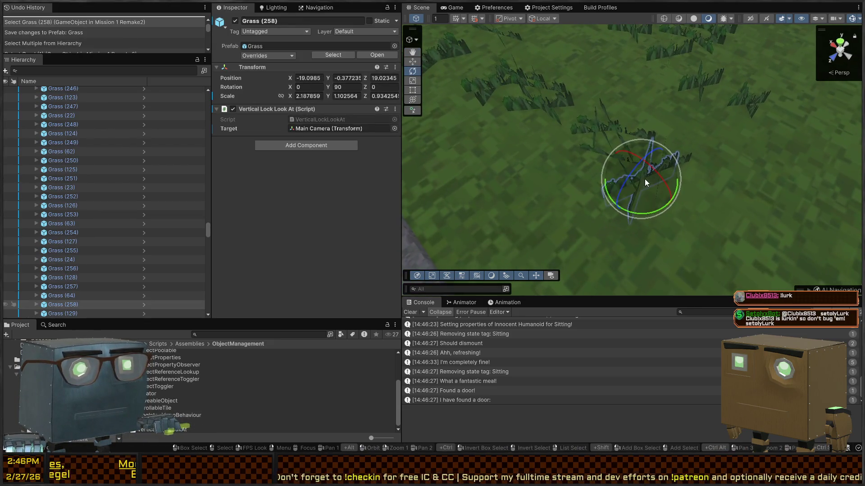
click(144, 304)
drag(702, 198, 824, 238)
Set Quad (1) Y rotation to -45 and Quad (2) to 45, then save the prefab
click(63, 112)
click(61, 120)
click(67, 112)
click(351, 64)
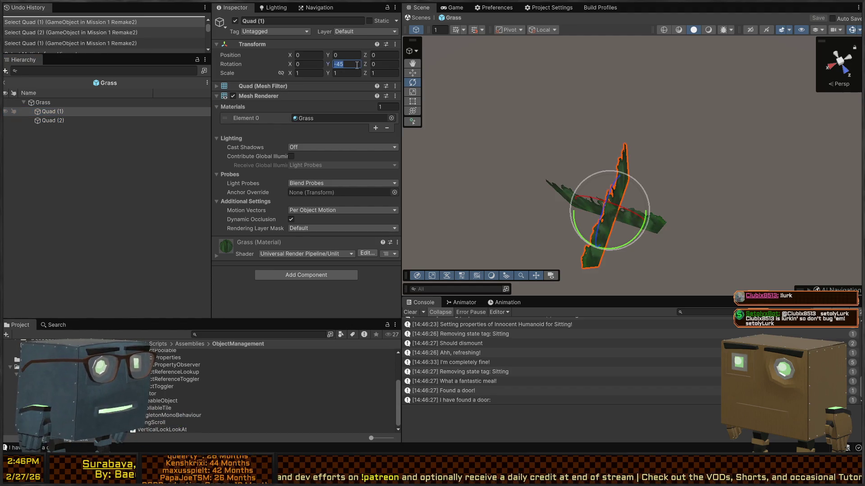
click(93, 121)
click(350, 63)
text(45)
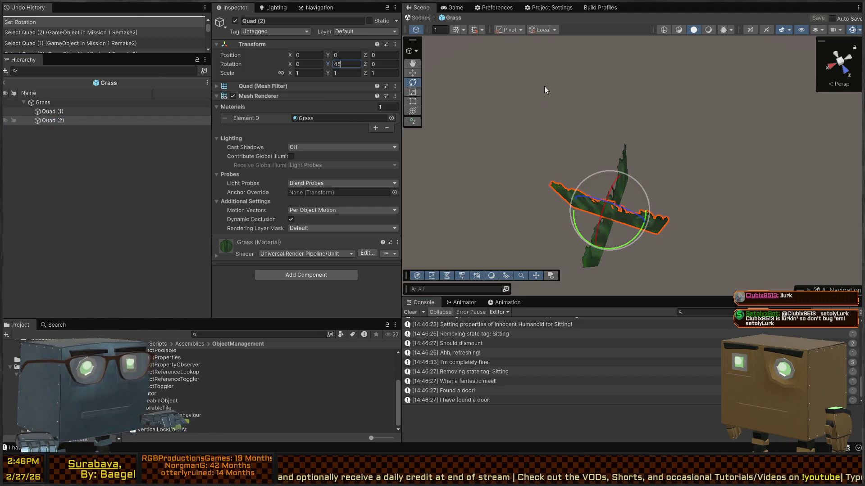
click(423, 18)
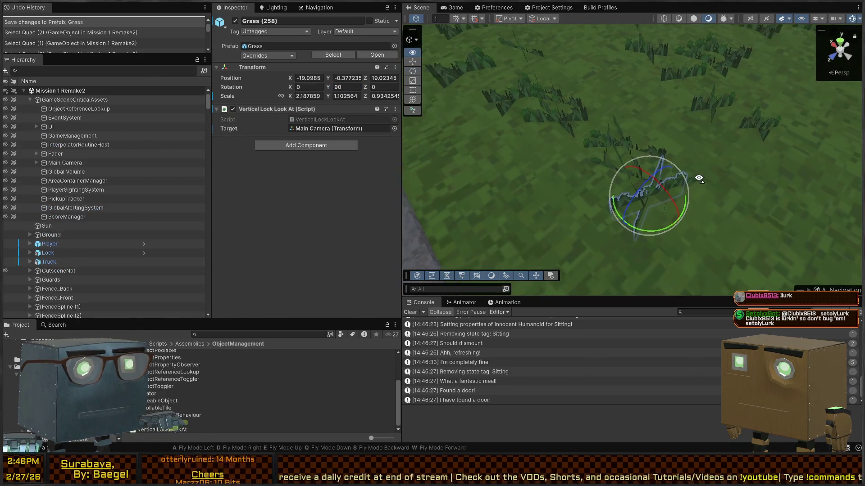
mouse_move(691, 182)
mouse_down()
mouse_move(720, 146)
mouse_move(716, 189)
mouse_up()
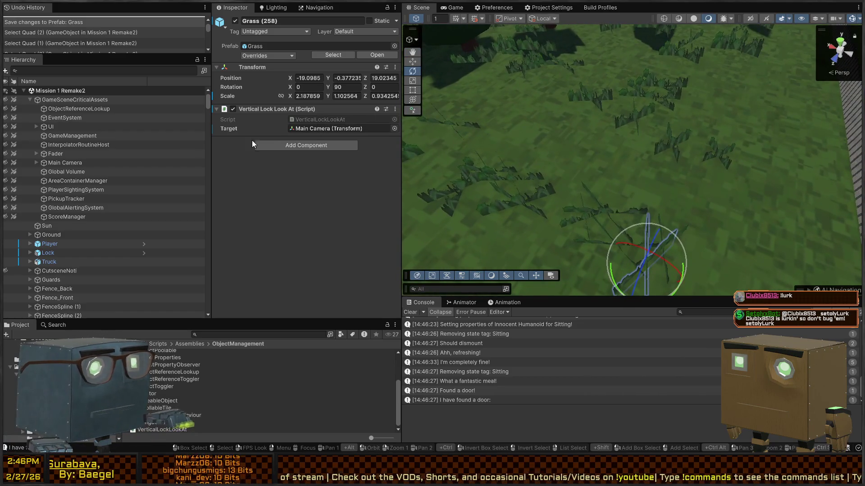
scroll(69, 231, down, 10)
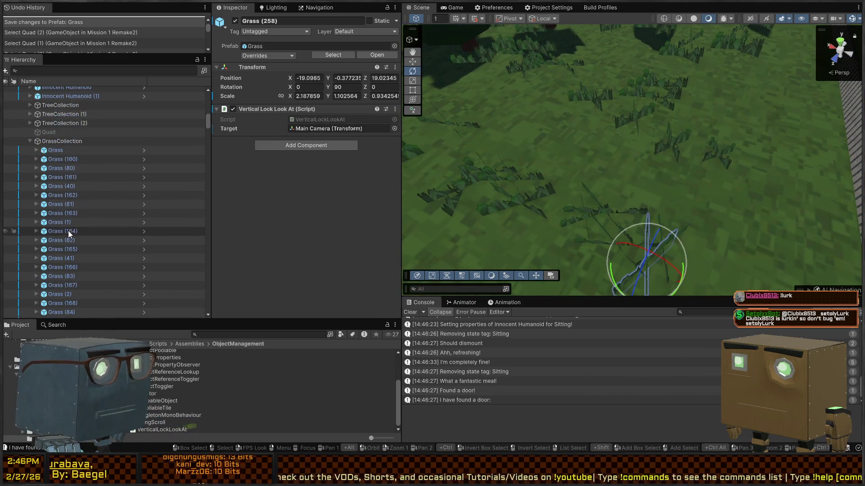
click(76, 141)
click(66, 150)
scroll(90, 189, down, 20)
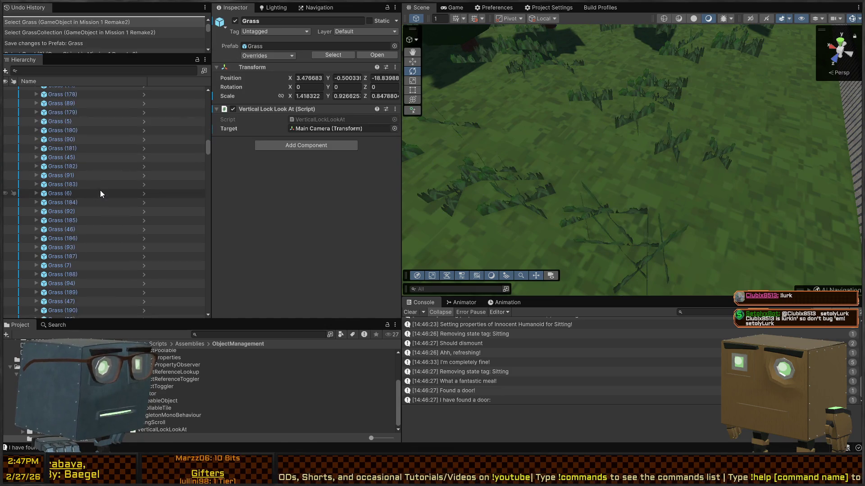
scroll(72, 198, down, 15)
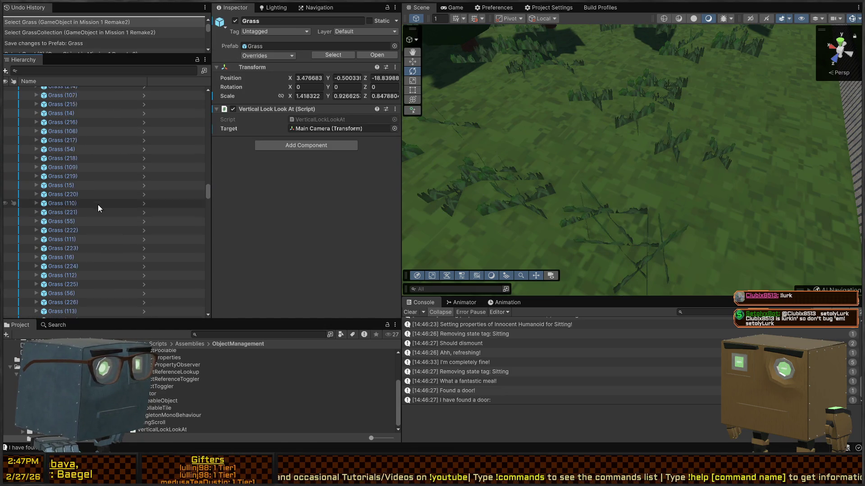
click(45, 159)
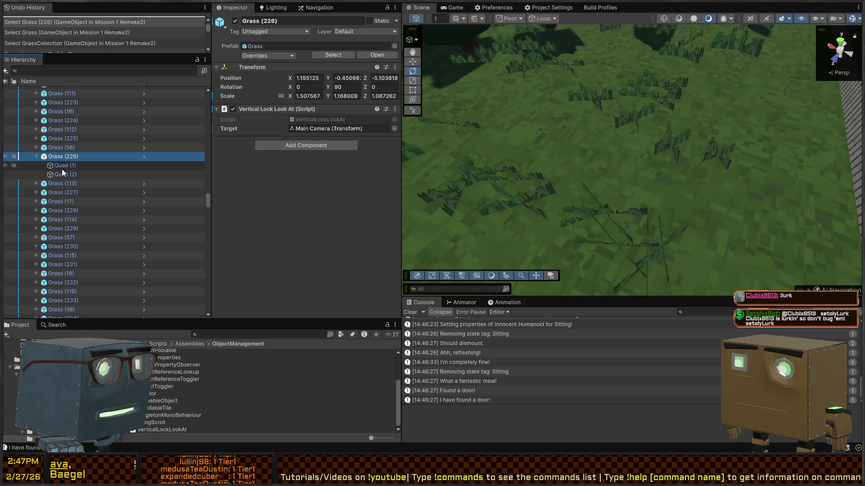
click(63, 168)
click(61, 175)
key(ctrl+z)
key(ctrl+z)
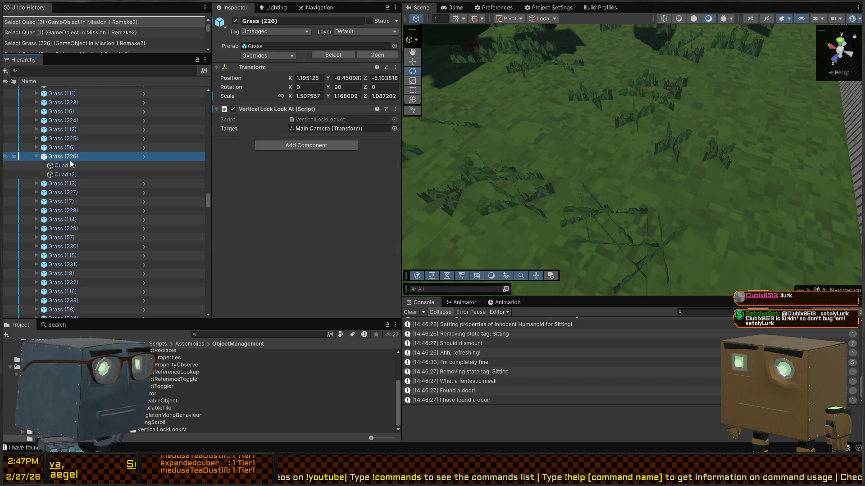
click(634, 278)
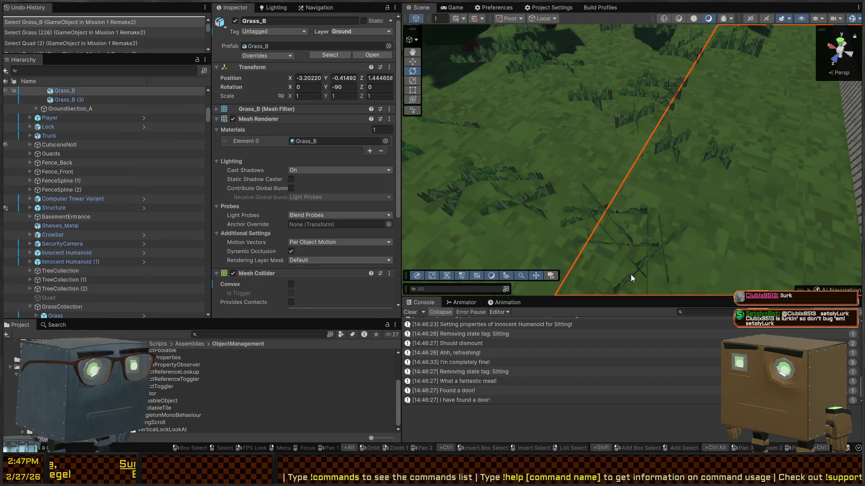
mouse_move(637, 273)
mouse_down()
mouse_move(666, 247)
mouse_move(708, 249)
mouse_move(611, 172)
mouse_up()
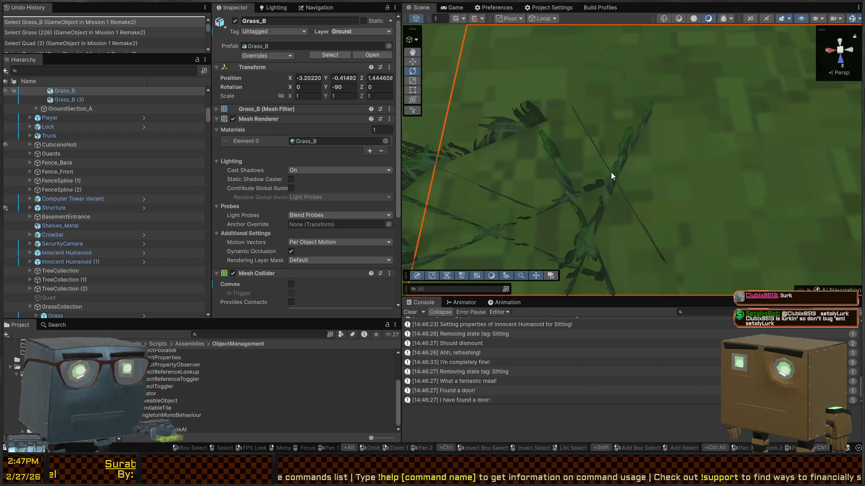
click(616, 171)
mouse_move(690, 188)
mouse_down()
mouse_move(674, 205)
mouse_move(644, 206)
mouse_up()
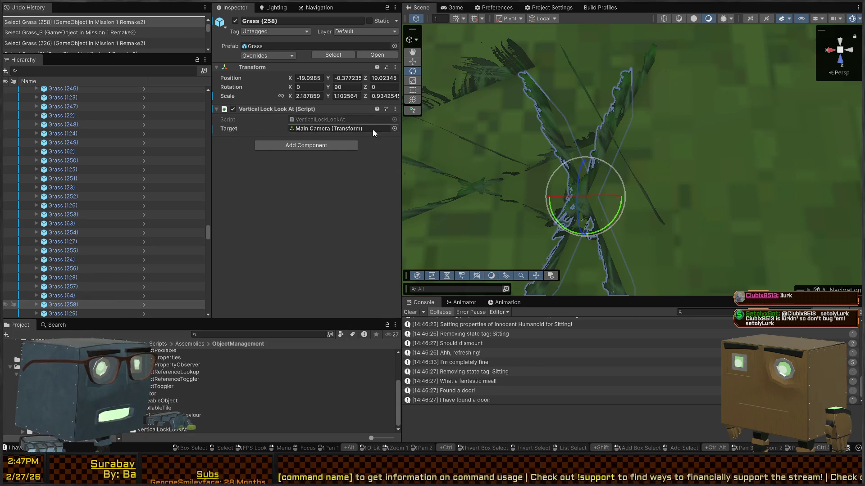
scroll(623, 118, down, 10)
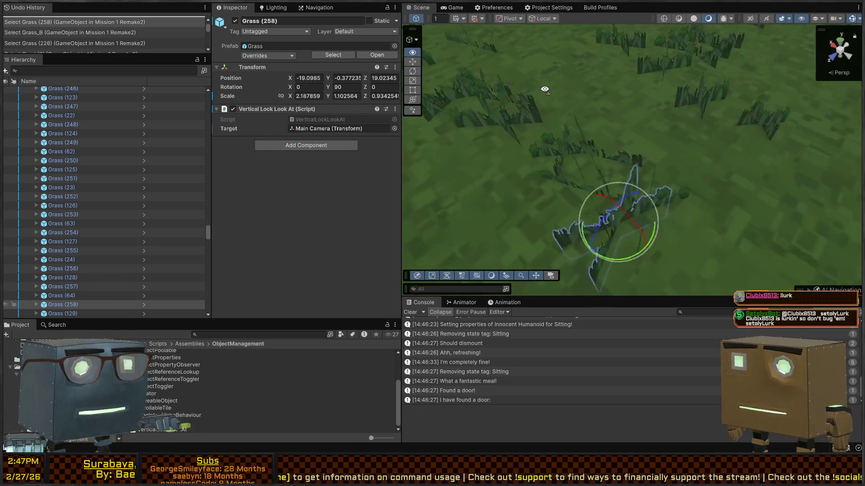
drag(624, 118, 707, 89)
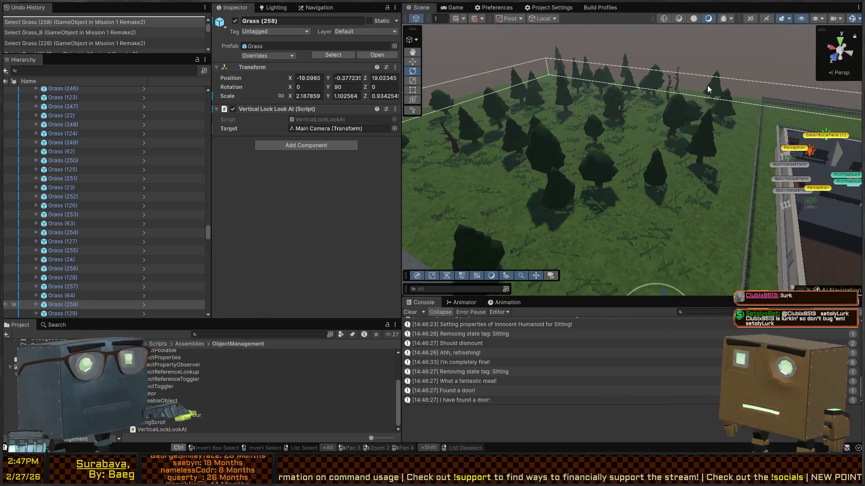
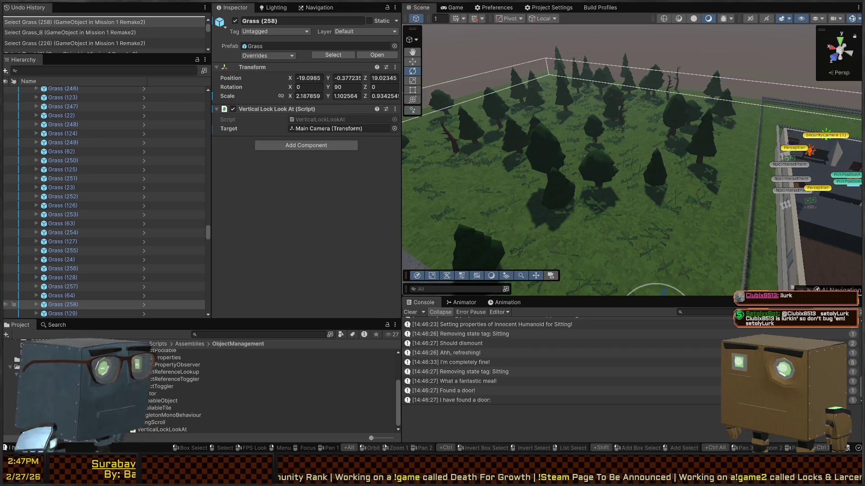
Frame Grass (258) in the Scene view and collapse Grass (226) in the Hierarchy to hide its quads
mouse_move(694, 234)
mouse_down()
mouse_move(702, 204)
mouse_move(588, 163)
mouse_up()
key(f)
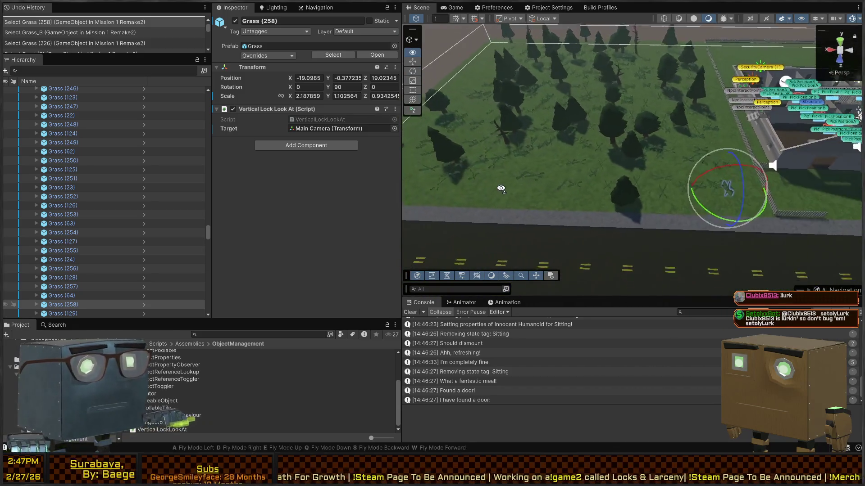
scroll(176, 202, up, 10)
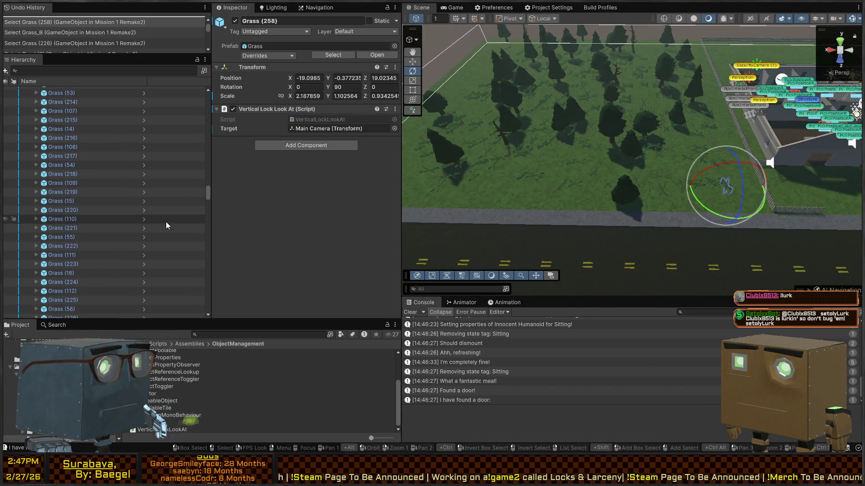
scroll(56, 221, down, 7)
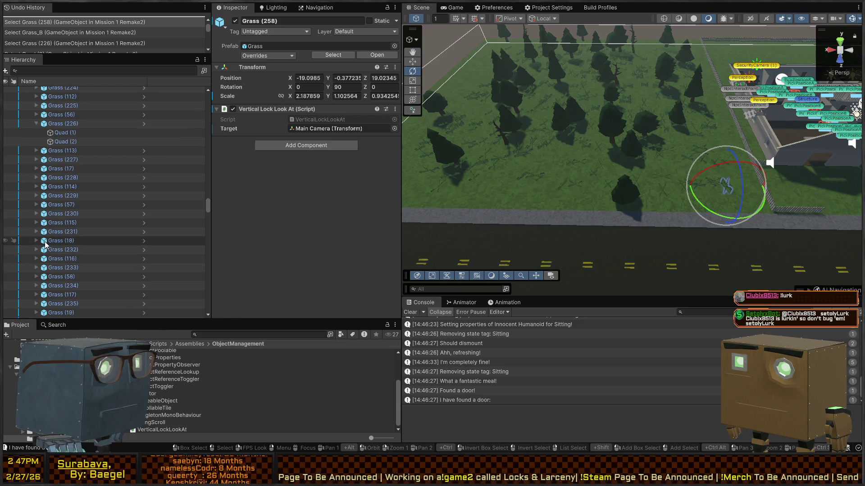
click(36, 124)
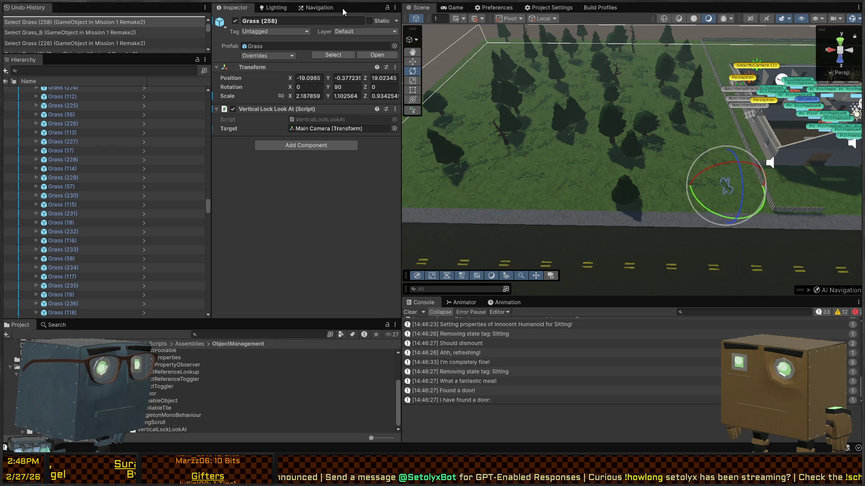
Dock the Profiler beside the Console and Animation panels, resize the layout, and enter Play mode
key(ctrl+7)
mouse_move(400, 79)
mouse_down()
mouse_move(477, 90)
mouse_move(449, 97)
mouse_up()
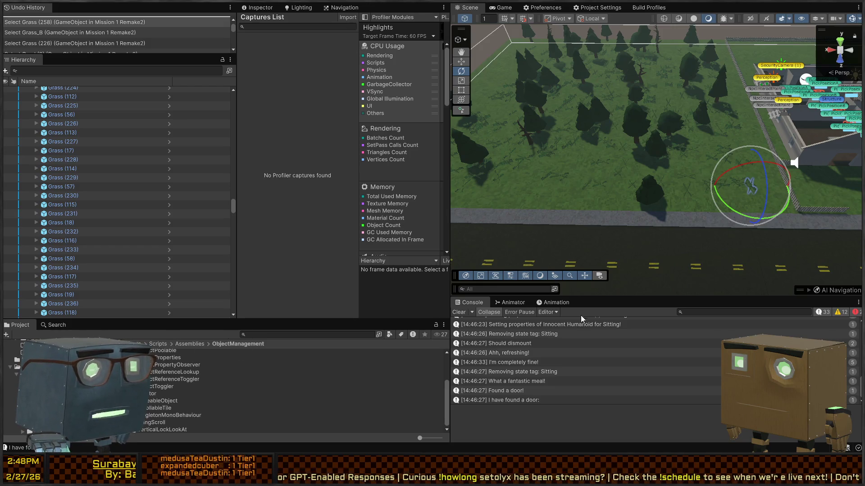
drag(581, 319, 597, 303)
drag(450, 172, 297, 175)
drag(508, 295, 512, 217)
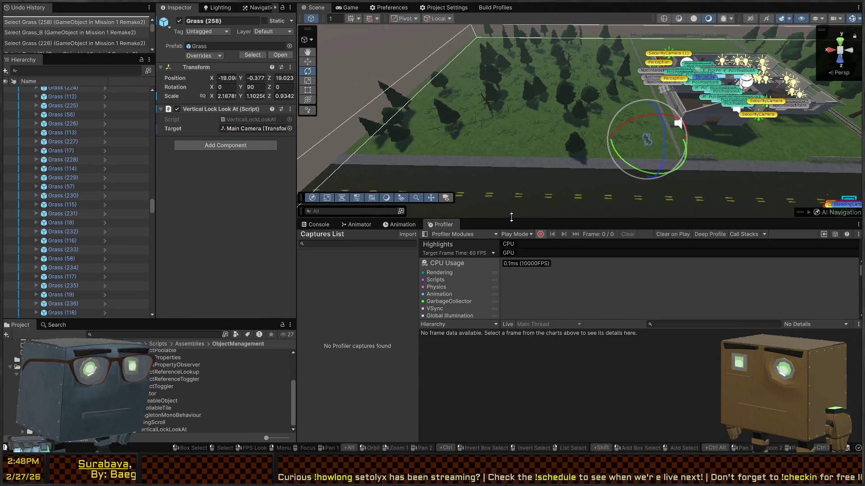
key(ctrl+p)
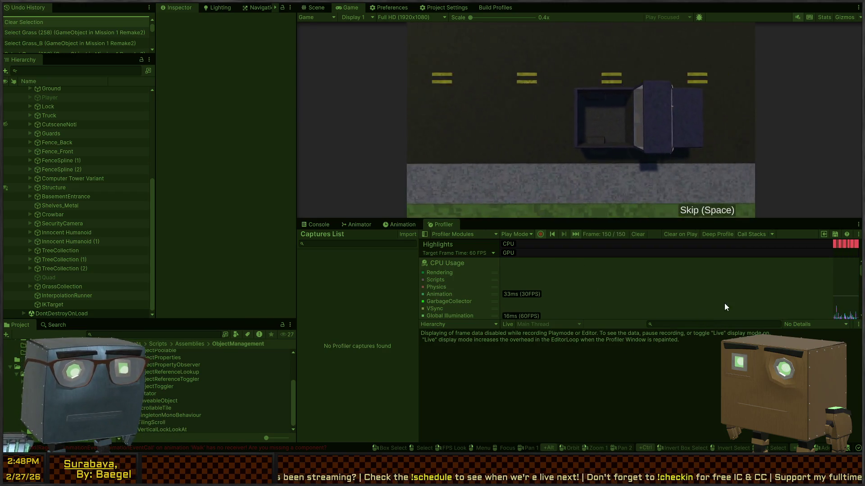
Walk the player past the house and road to the grass field, then stop and view Profiler Highlights
mouse_move(837, 240)
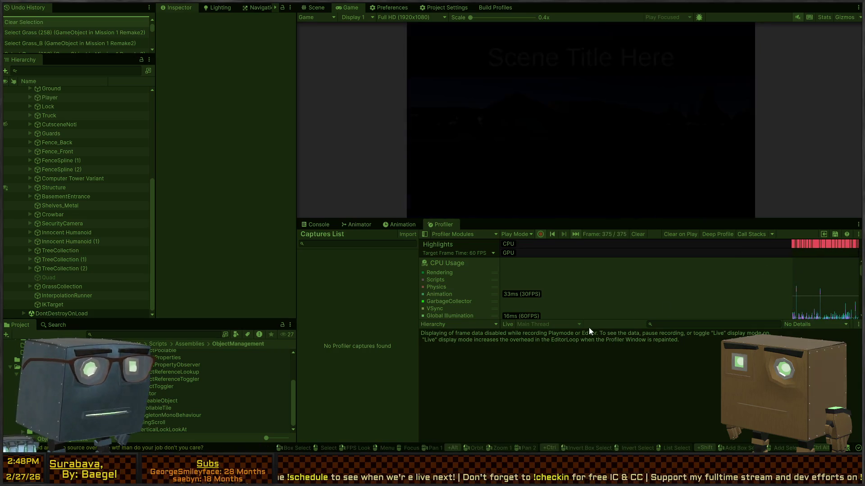
key(w)
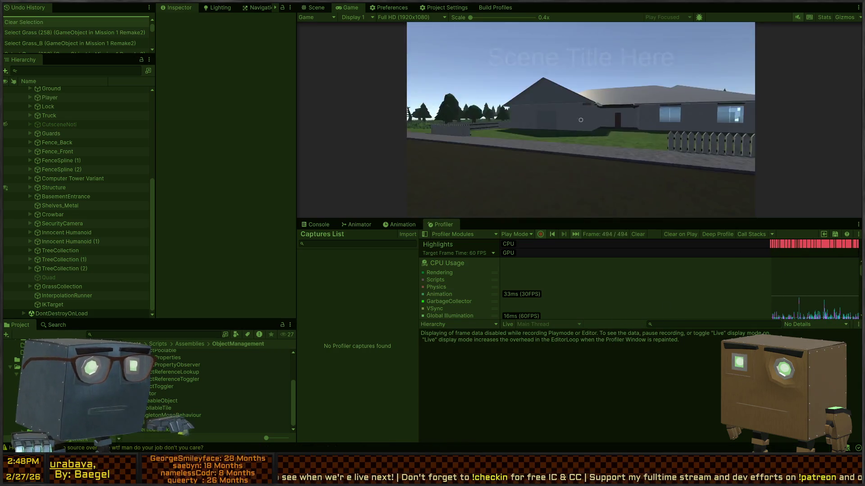
key(w)
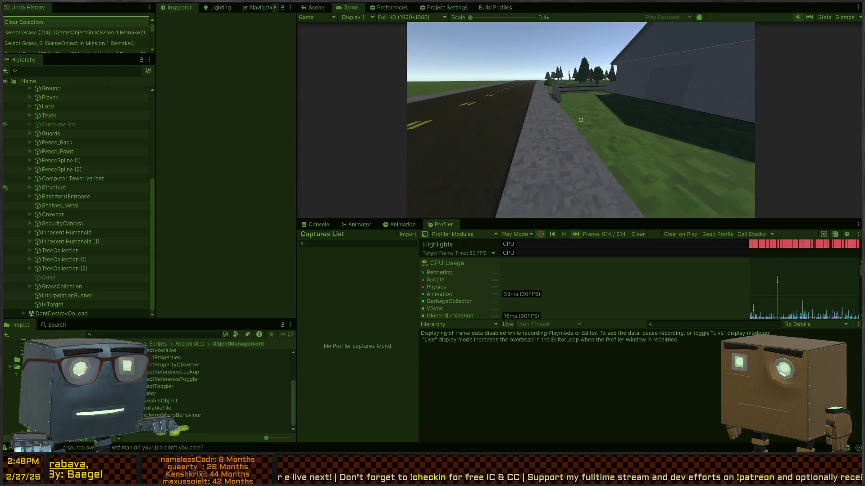
key(w)
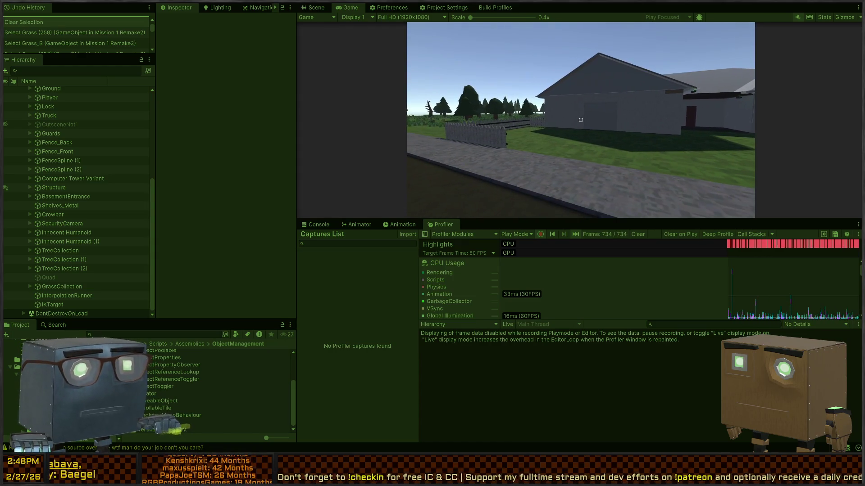
key(w)
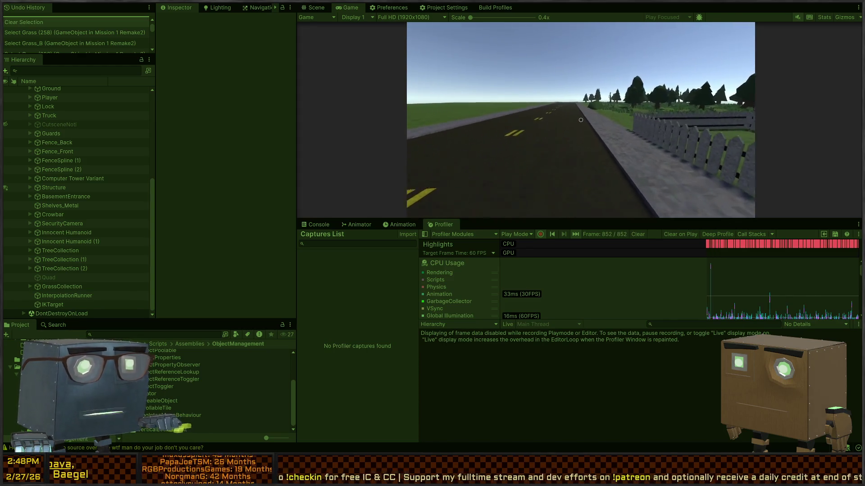
key(w)
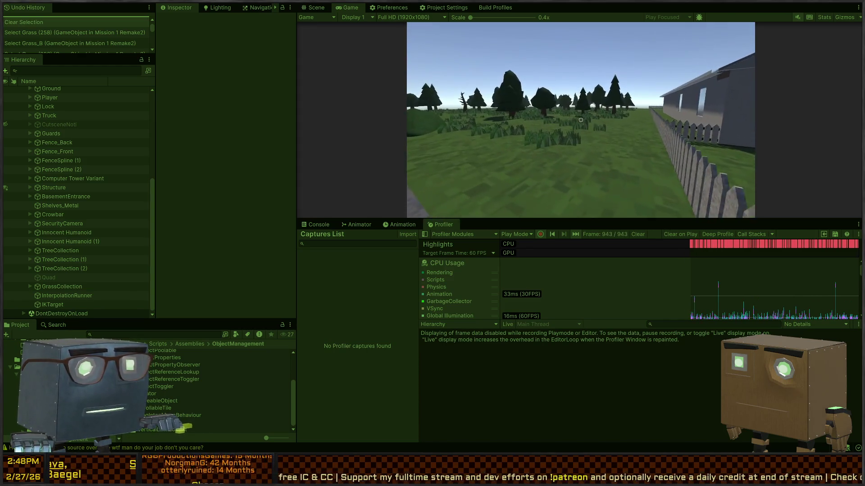
key(ctrl+p)
click(532, 254)
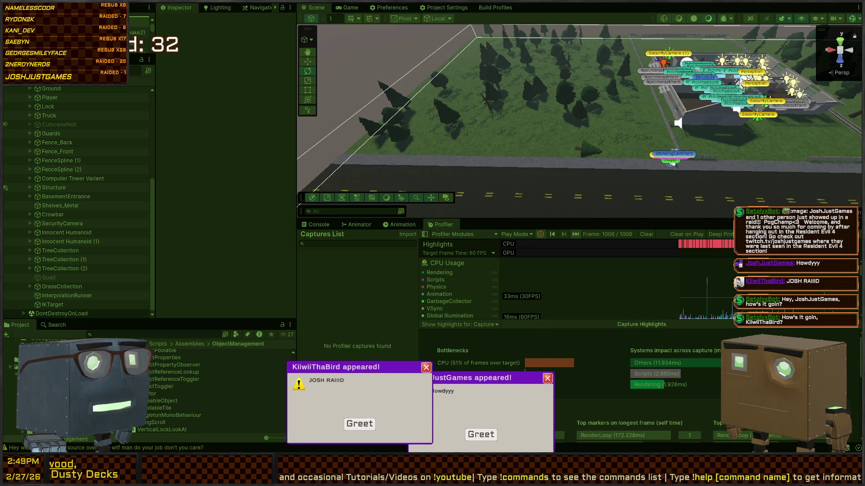
Dismiss the stream popups, then select and frame the pine tree PineTree_B (11) beside the road
click(358, 426)
click(480, 426)
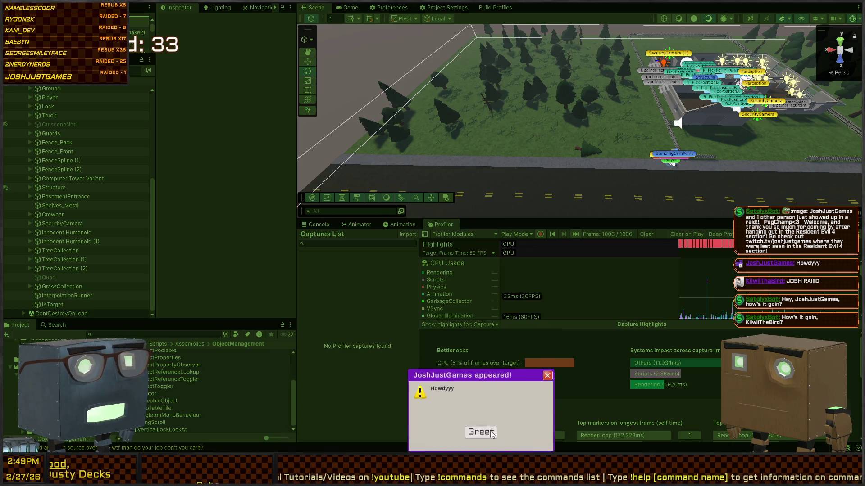
mouse_move(661, 181)
mouse_down()
mouse_move(575, 87)
mouse_move(565, 116)
mouse_up()
key(w)
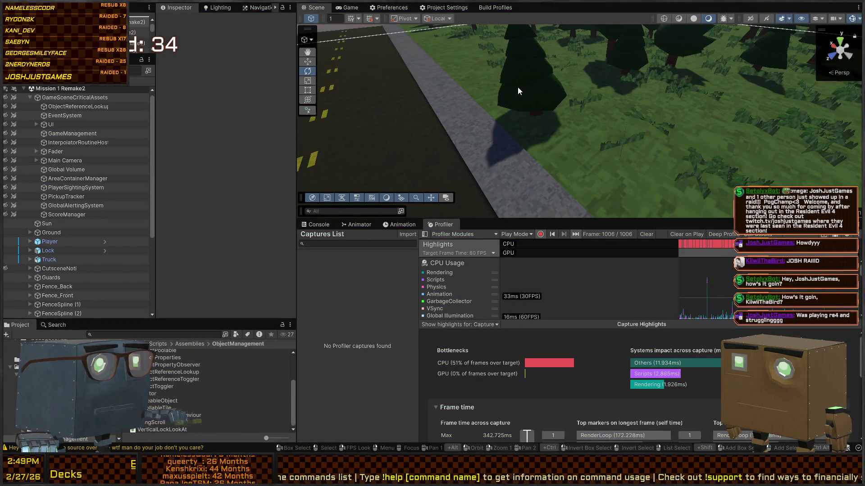
click(542, 85)
key(f)
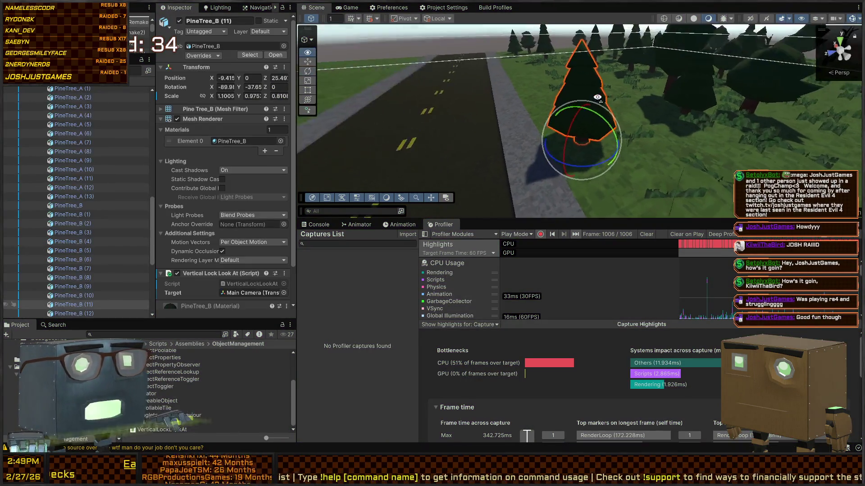
Remove the Vertical Lock Look At script from PineTree_B (11) and start Play mode again
drag(581, 119, 608, 126)
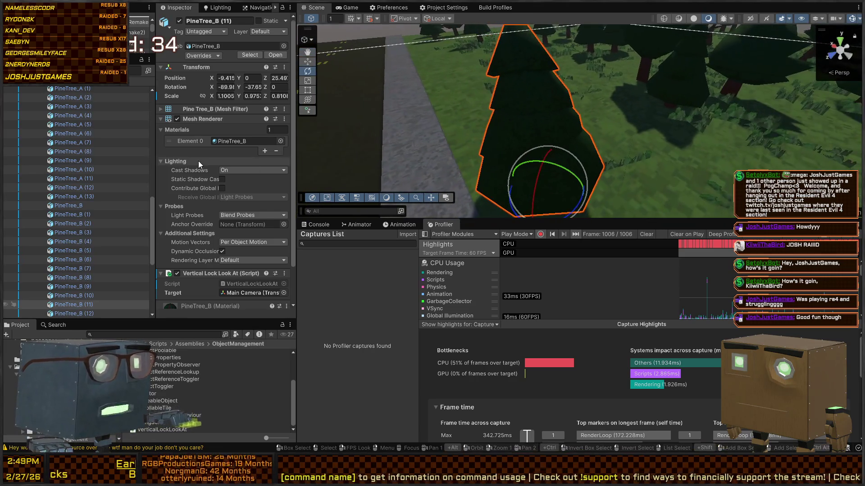
scroll(189, 203, down, 3)
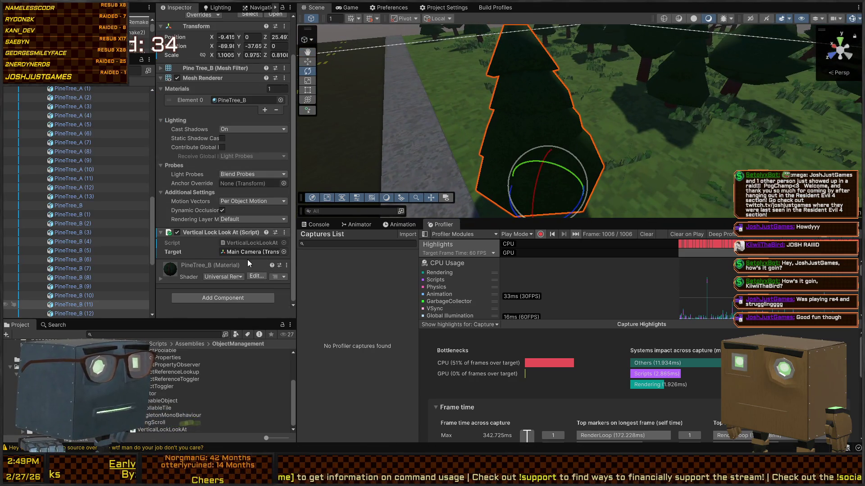
mouse_move(522, 101)
mouse_down()
mouse_move(670, 59)
mouse_move(604, 71)
mouse_move(623, 100)
mouse_move(621, 114)
mouse_move(480, 104)
mouse_move(547, 101)
mouse_move(534, 128)
mouse_move(543, 117)
mouse_up()
key(e)
key(ctrl+p)
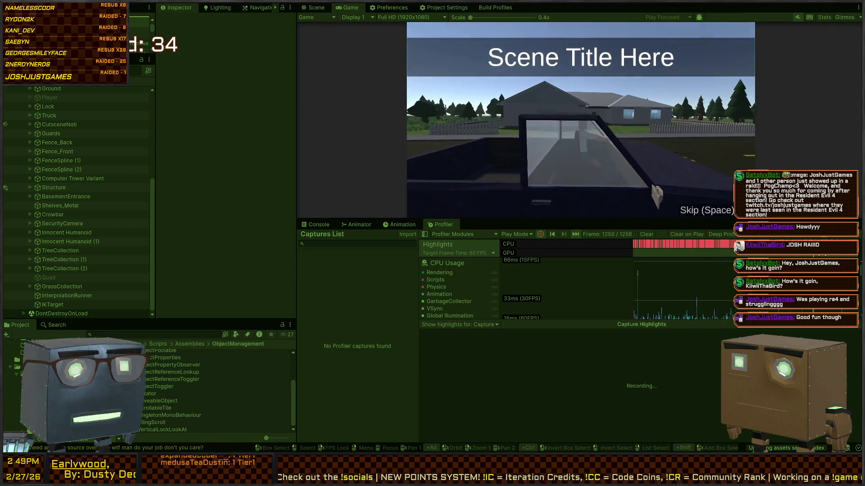
Skip the truck cutscene, walk past the house across the grass toward the trees, then stop playing
key(space)
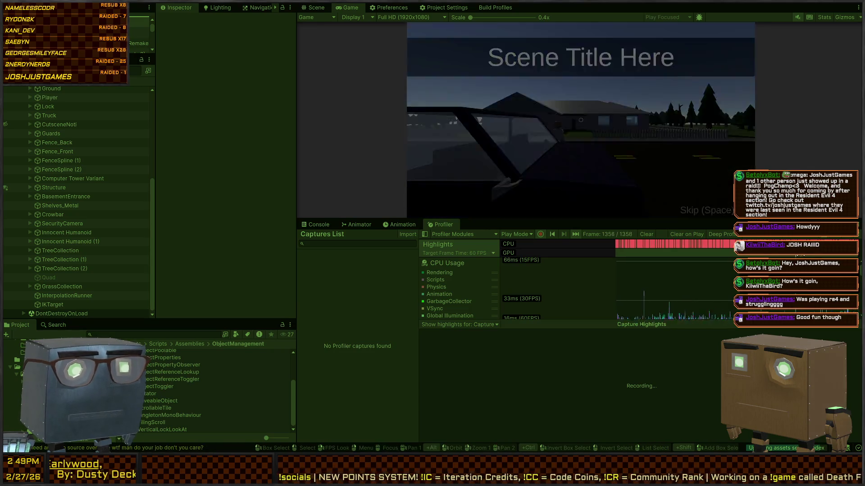
mouse_move(581, 119)
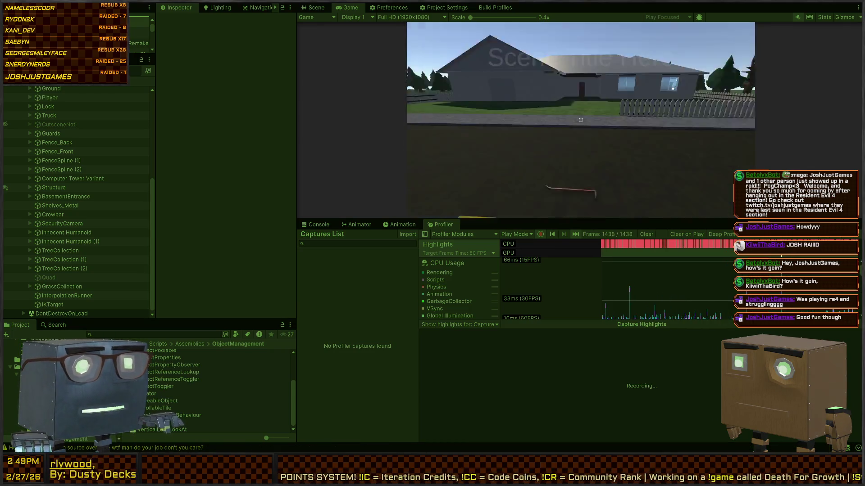
key(w)
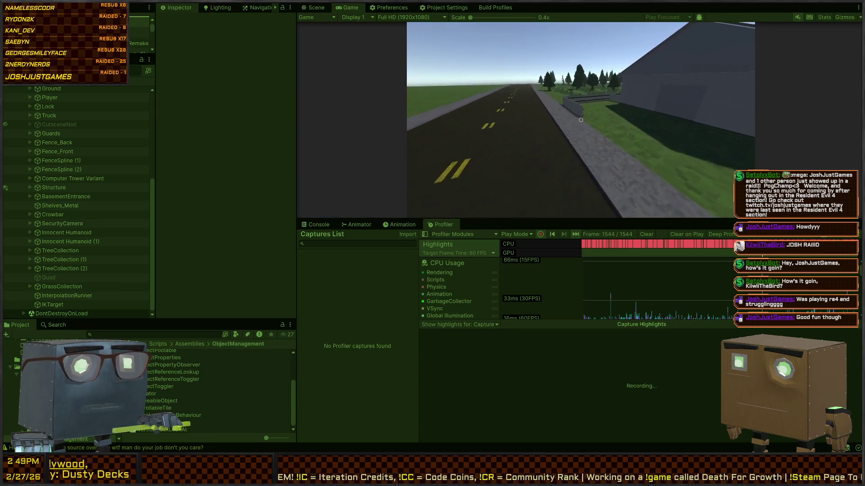
key(w)
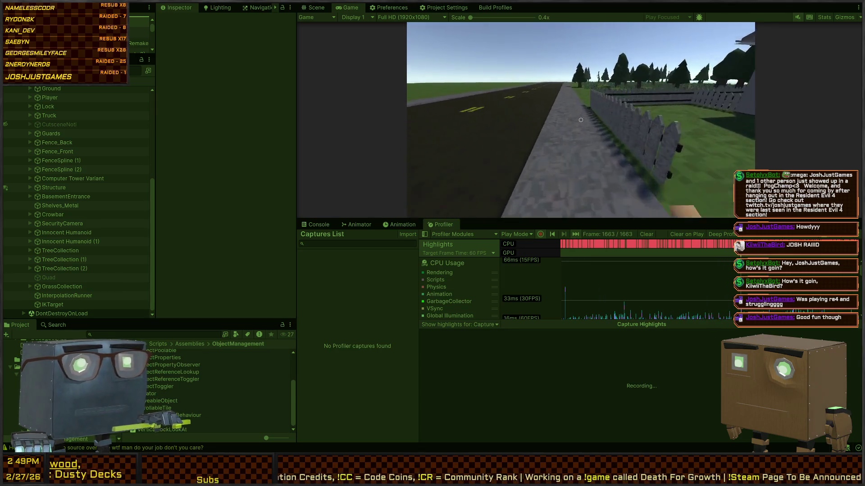
key(w)
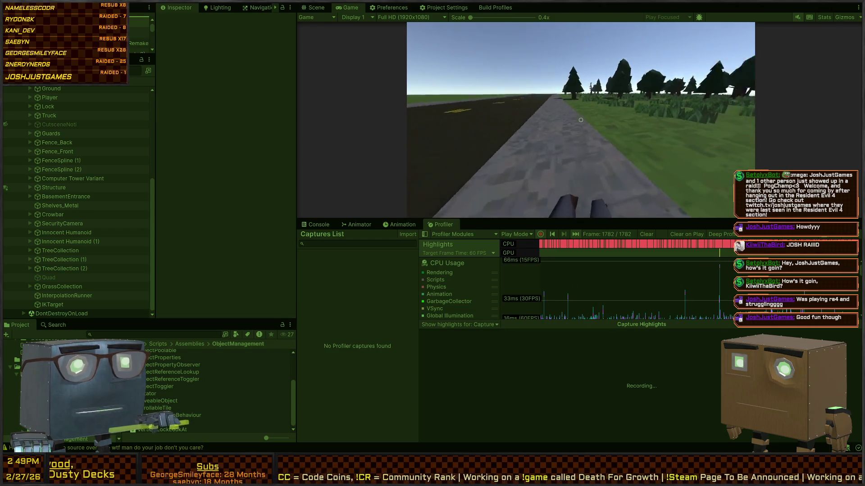
key(w)
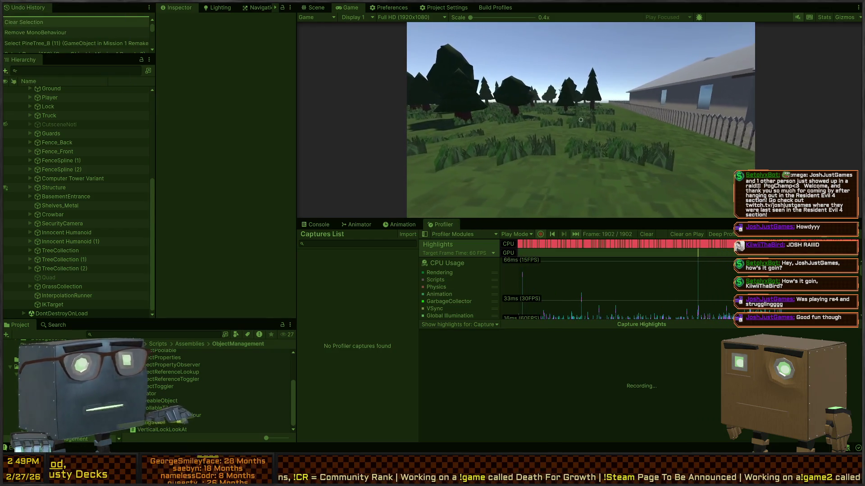
key(w)
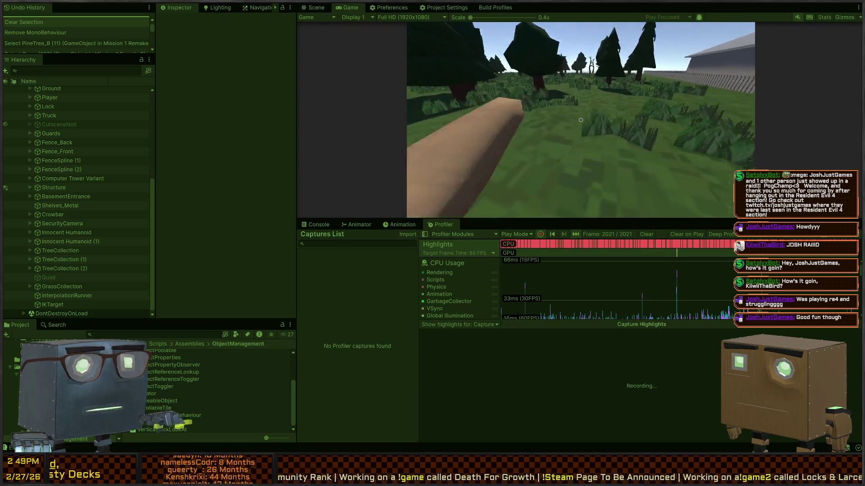
key(w)
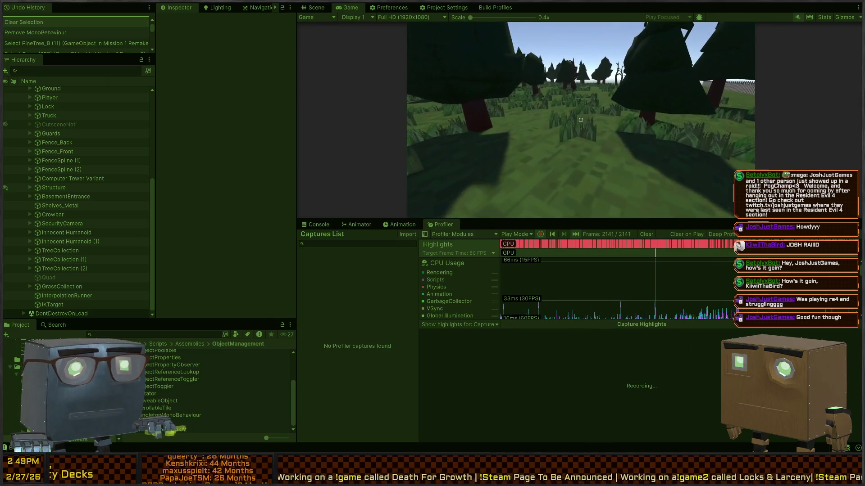
key(ctrl+1)
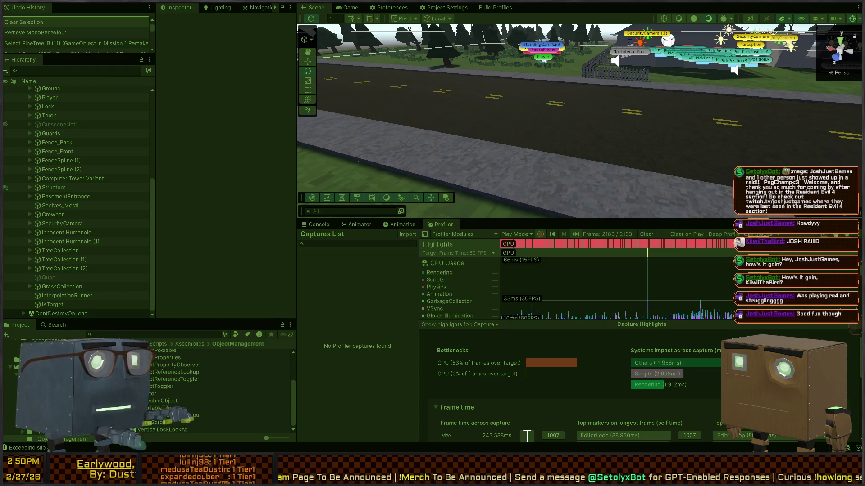
Run a short play test walking the player into the field toward the forest, then stop it
key(ctrl+p)
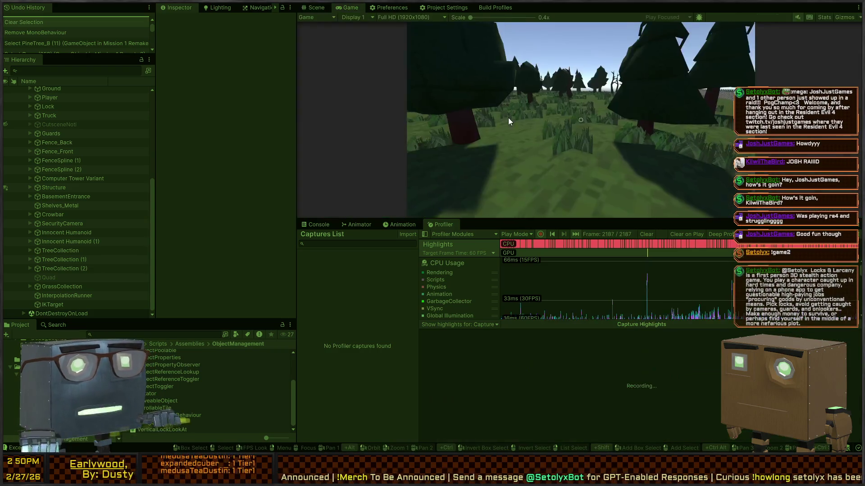
key(w)
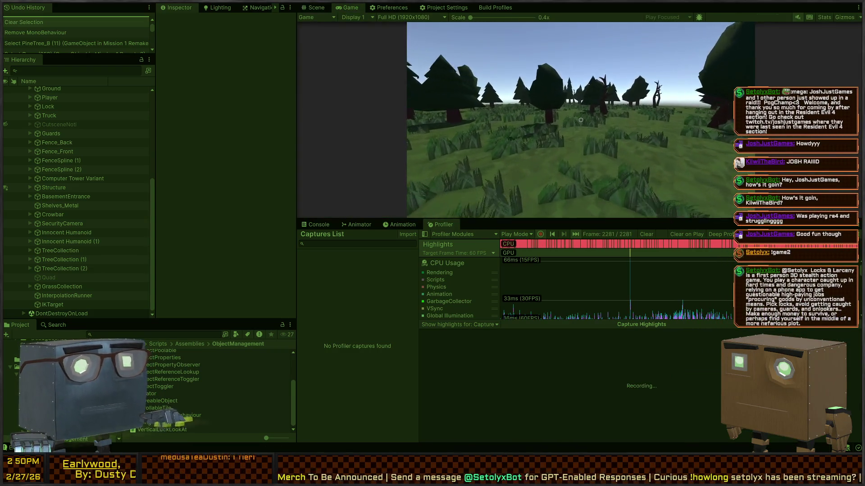
key(w)
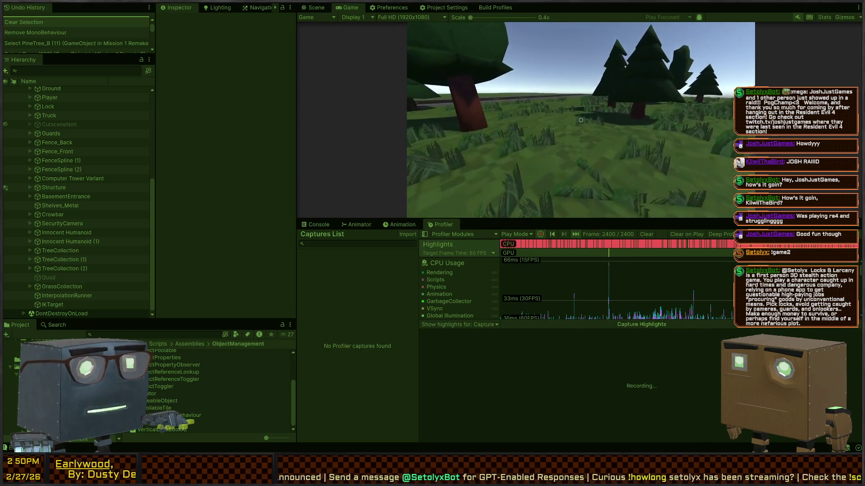
key(w)
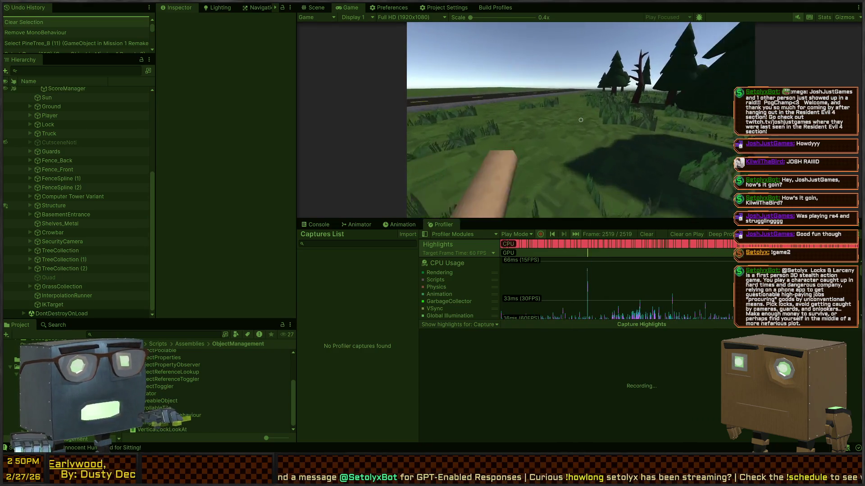
key(ctrl+p)
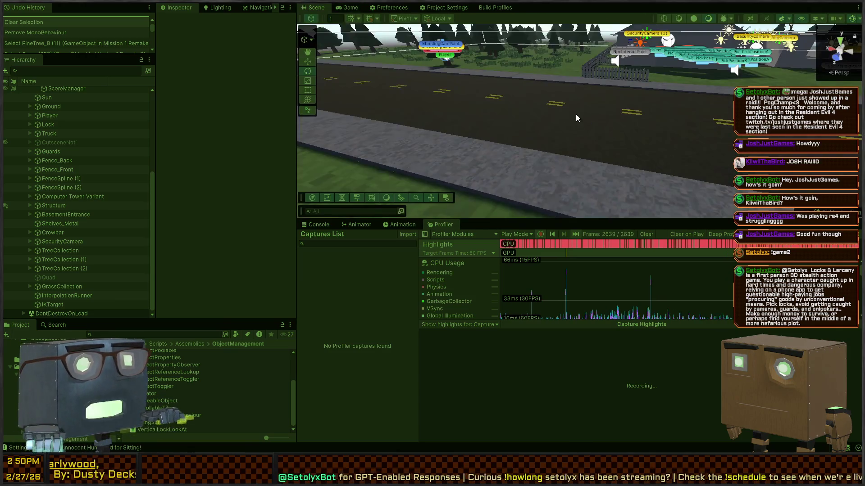
key(alt+Tab)
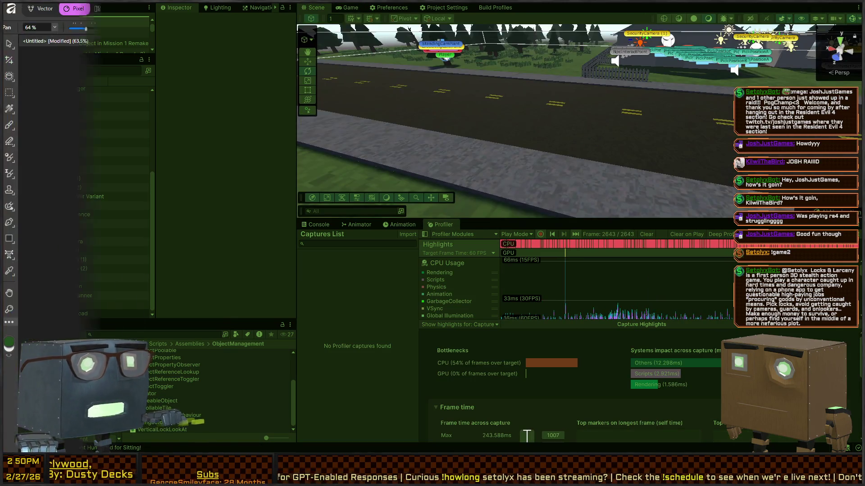
key(alt+Tab)
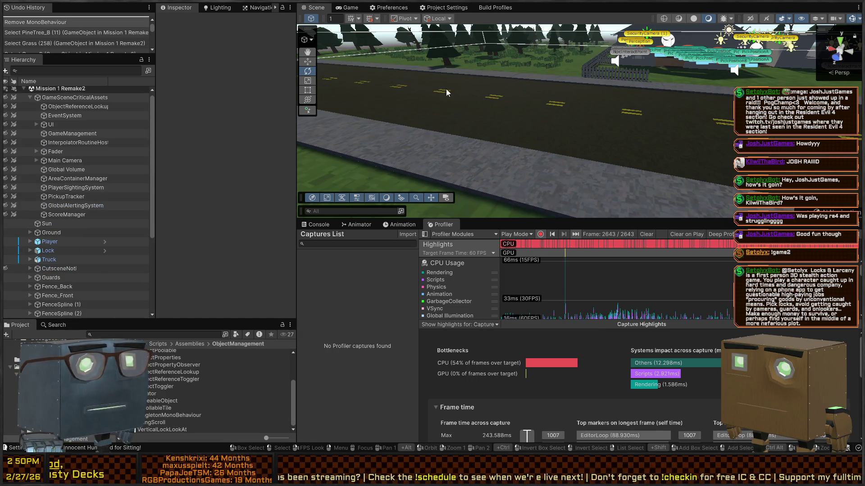
Check the Game view, then orbit the Scene view out over the fenced tree field
click(349, 8)
click(313, 8)
mouse_move(451, 112)
mouse_down()
mouse_move(532, 140)
mouse_move(621, 189)
mouse_up()
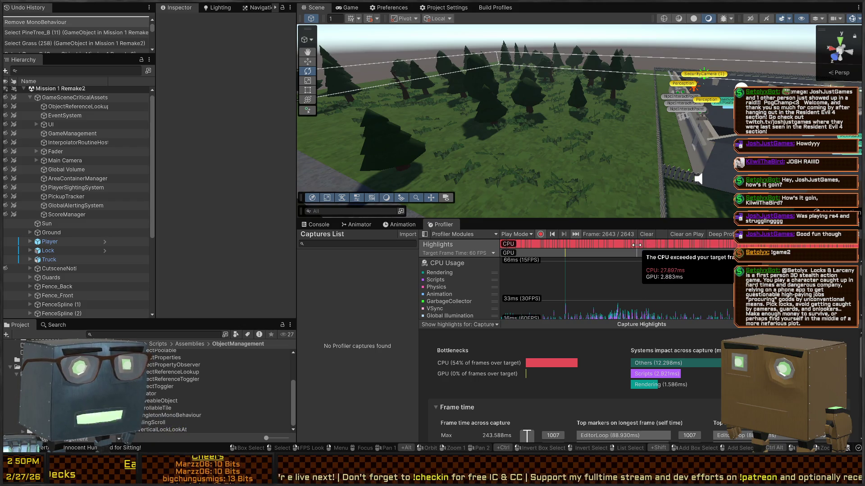
drag(526, 98, 583, 216)
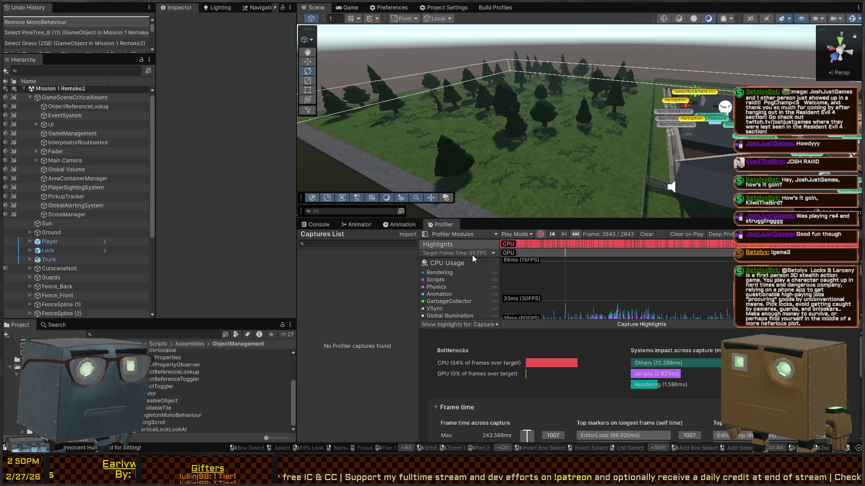
Switch the Profiler's Target Frame Time to 30 FPS and back to 60 FPS, then restart Play mode
click(492, 253)
click(442, 262)
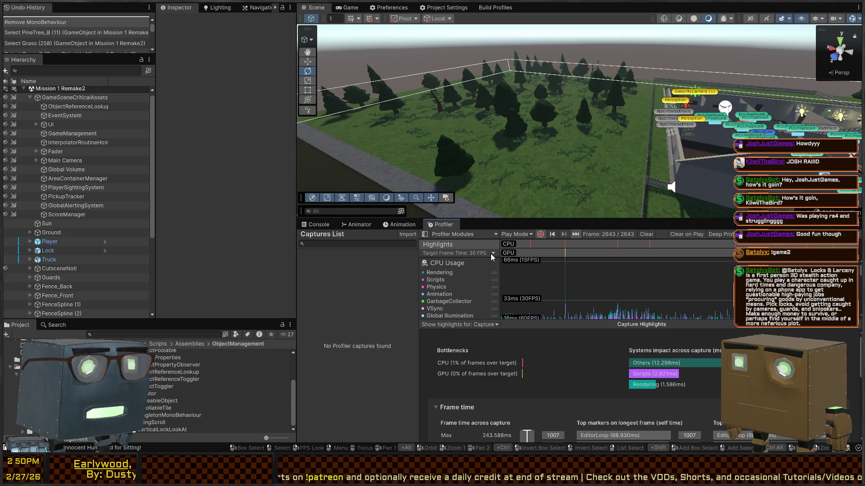
click(450, 270)
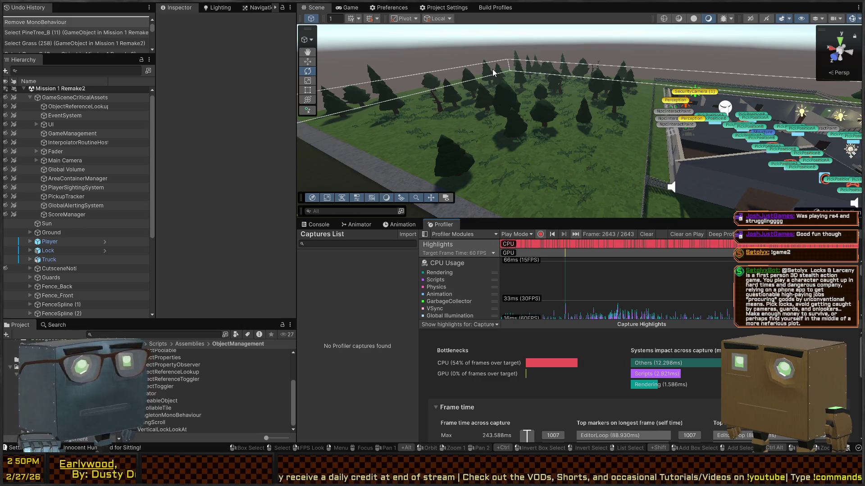
mouse_move(504, 51)
mouse_down()
mouse_move(501, 146)
mouse_move(584, 134)
mouse_up()
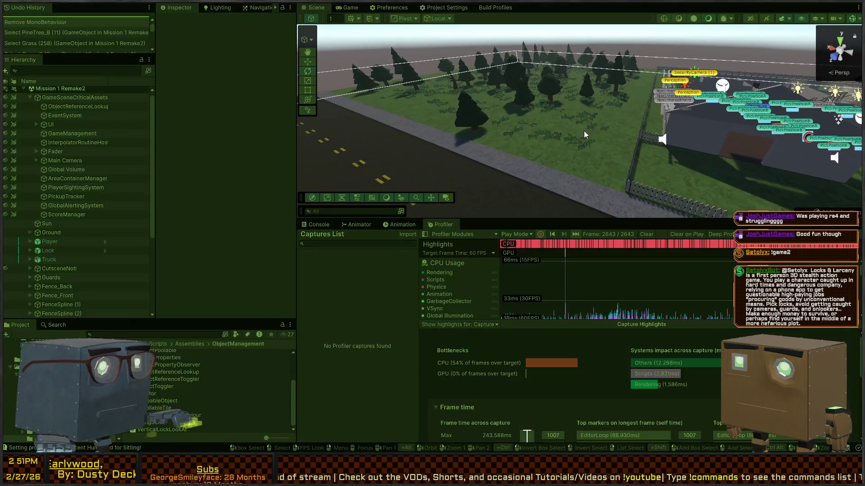
key(ctrl+p)
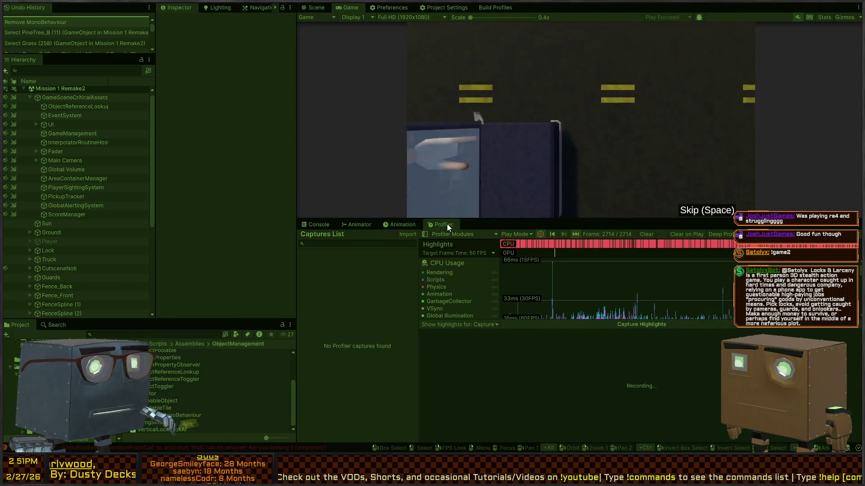
Stop the play test, reposition the view over the tree field, then replay and skip the cutscene
key(ctrl+p)
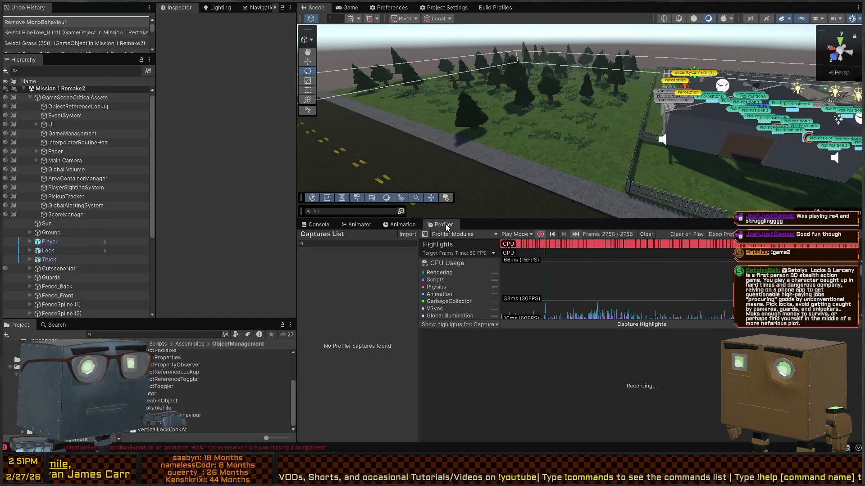
middle_click(445, 223)
drag(566, 118, 589, 119)
key(ctrl+p)
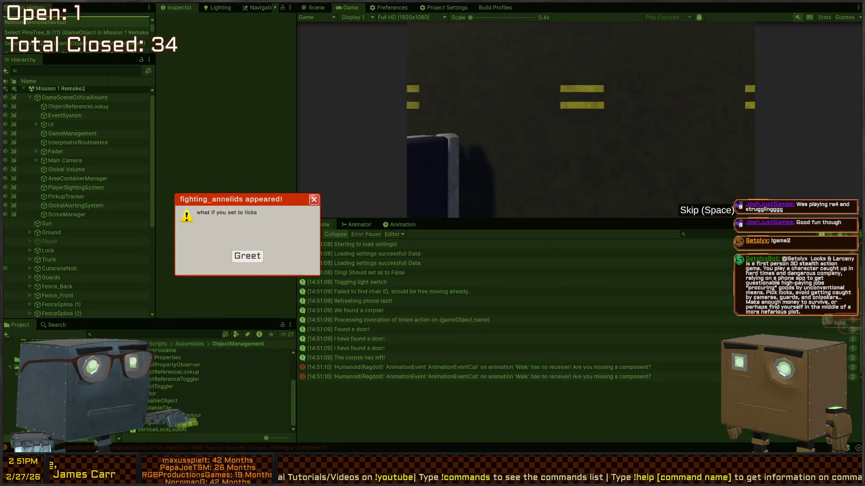
key(space)
mouse_move(580, 120)
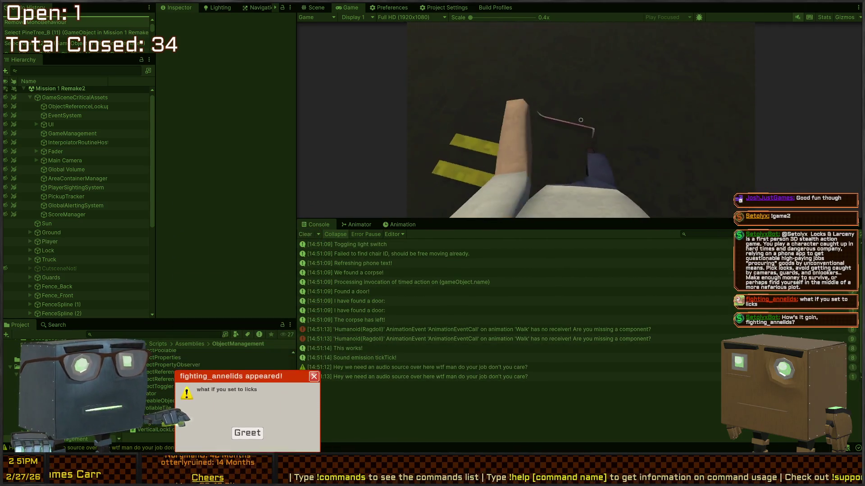
Pick up the crowbar and walk past the house across the grass field toward the tree line
key(f)
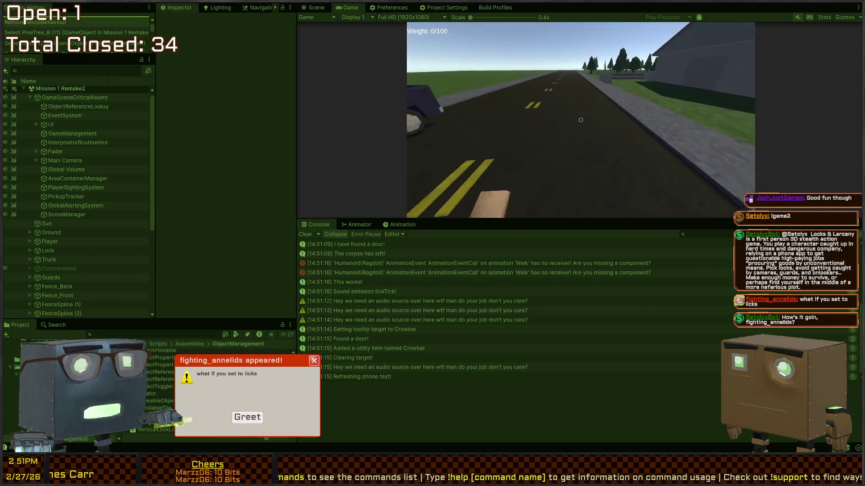
key(w)
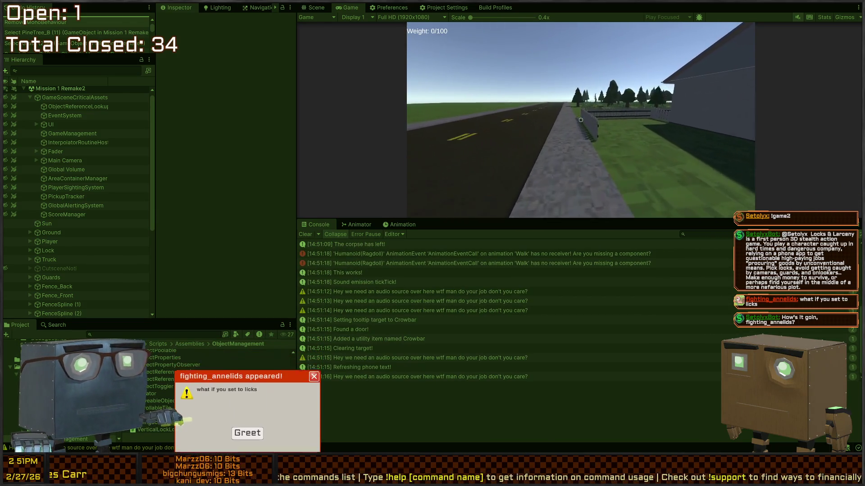
key(w)
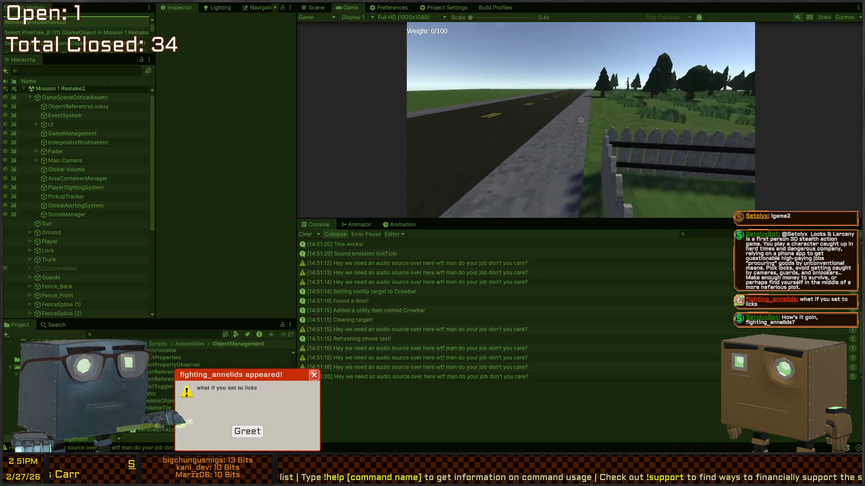
key(w)
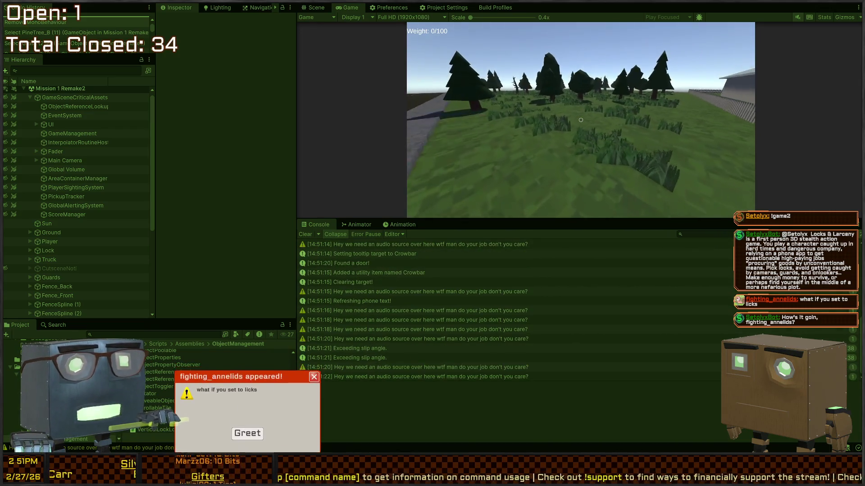
key(w)
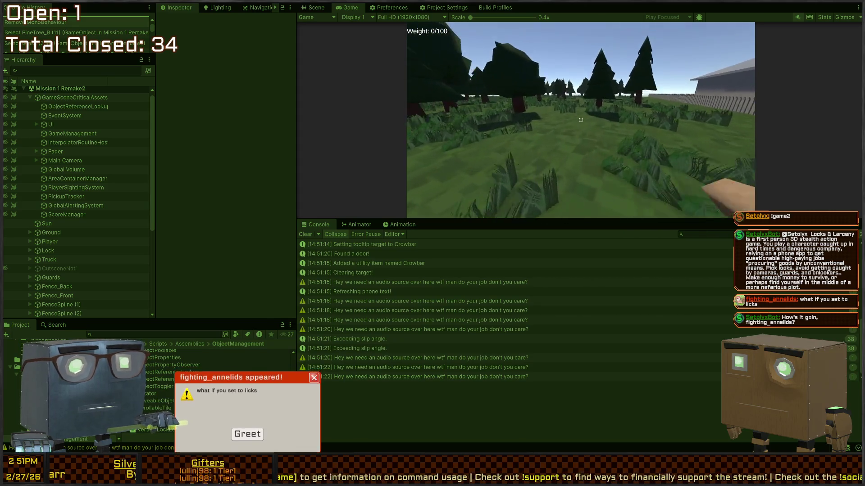
key(w)
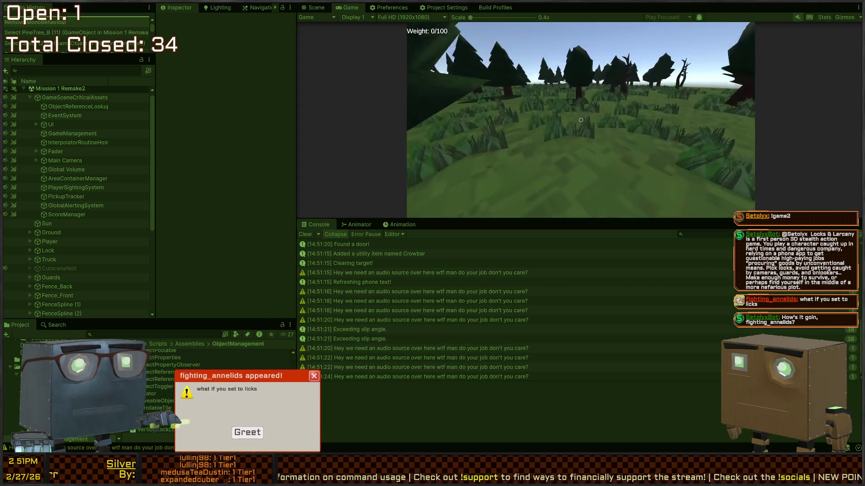
key(w)
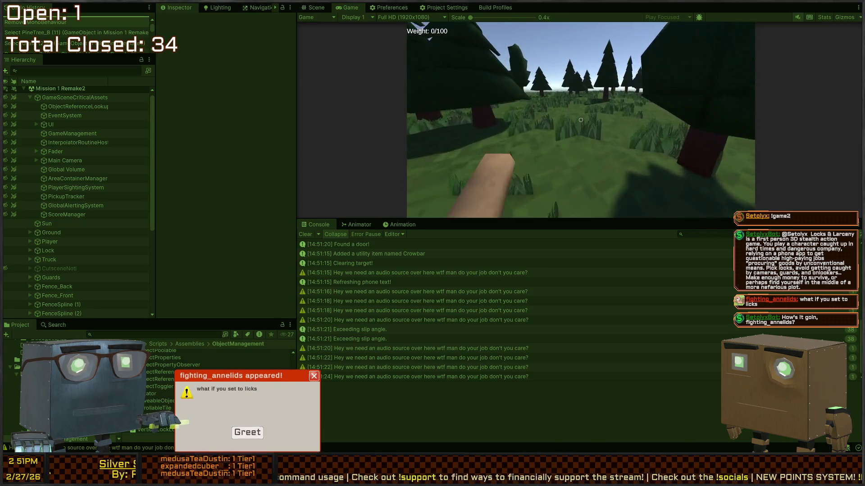
key(w)
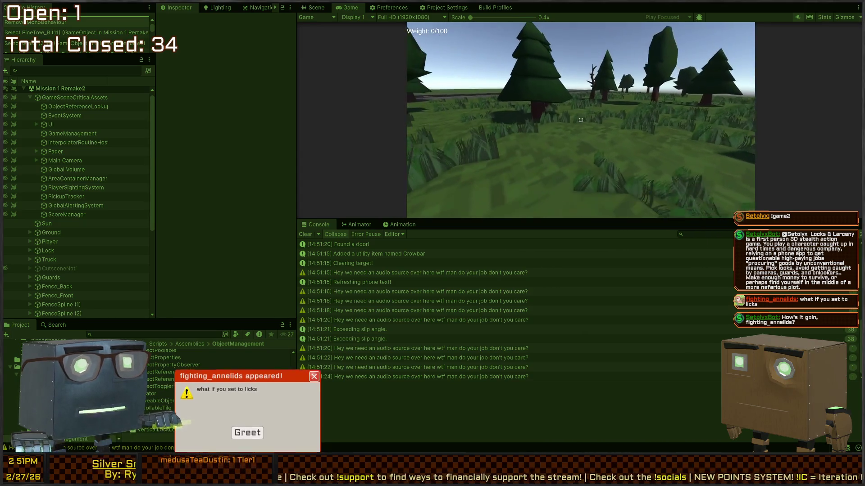
key(ctrl+p)
key(alt+Tab)
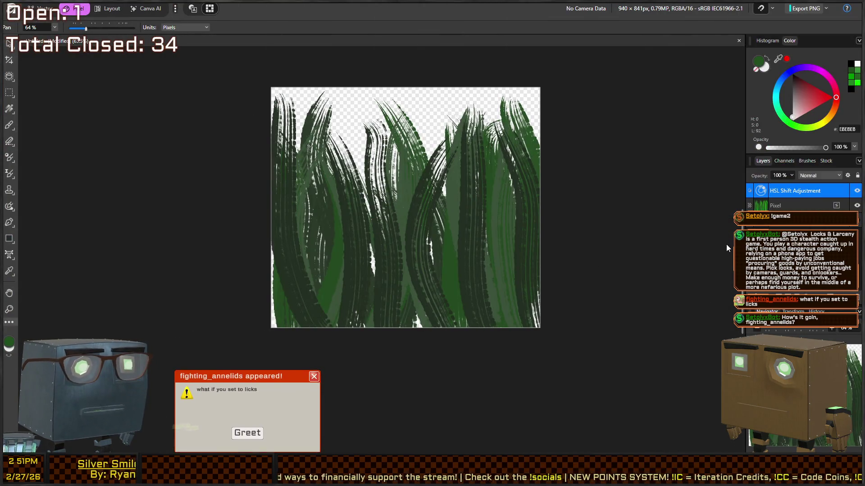
Add a Pixelate filter to the grass painting's Pixel layer and enlarge its block size
click(788, 208)
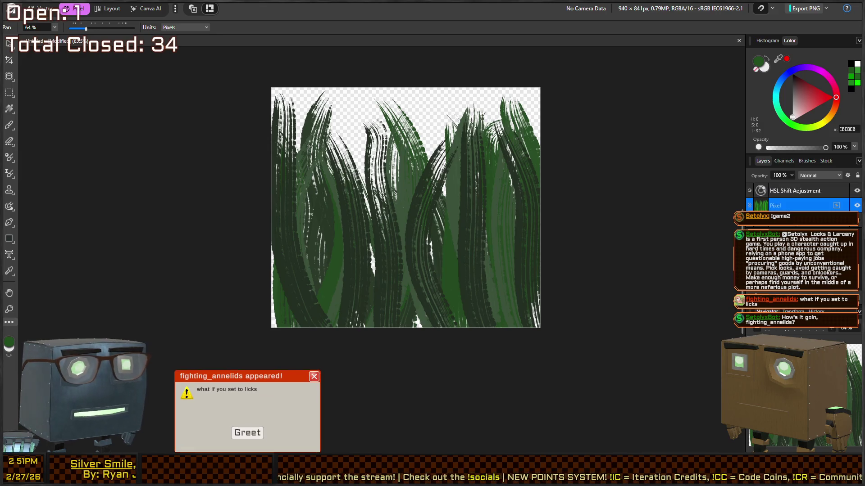
click(799, 193)
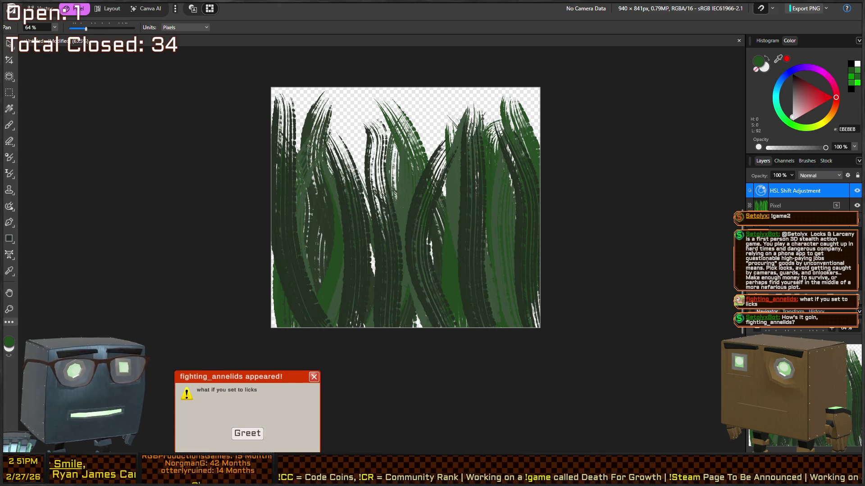
drag(580, 415, 584, 412)
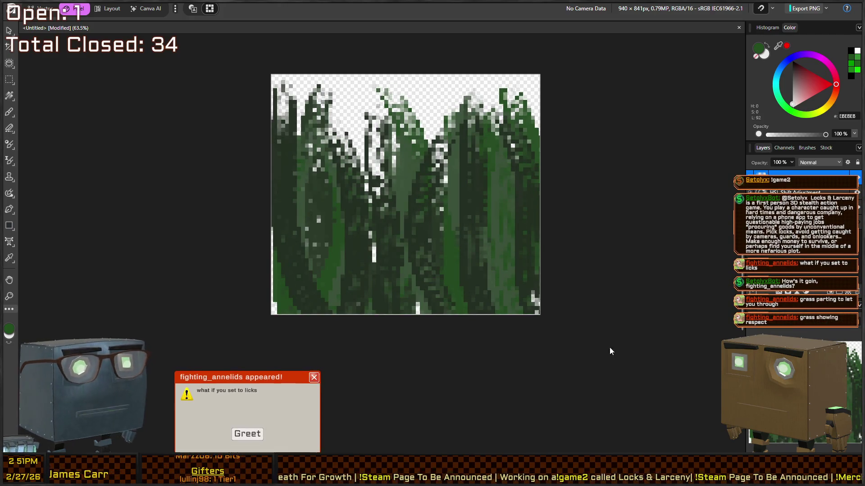
drag(585, 414, 584, 414)
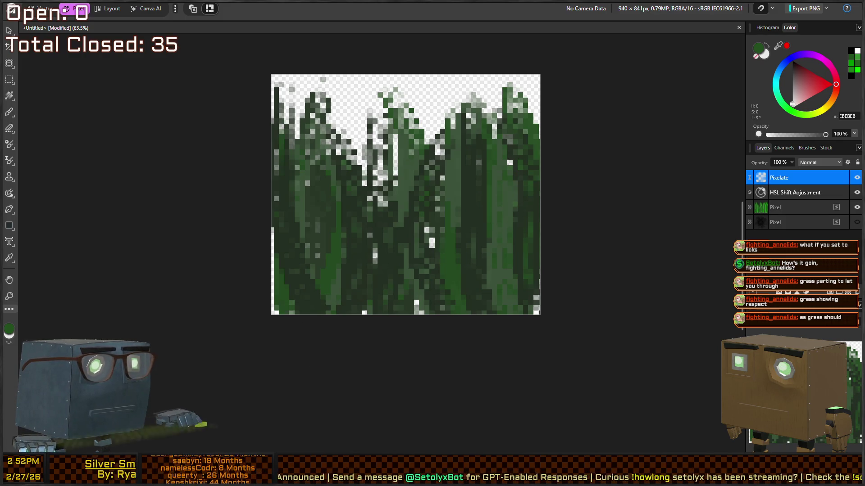
key(alt+Tab)
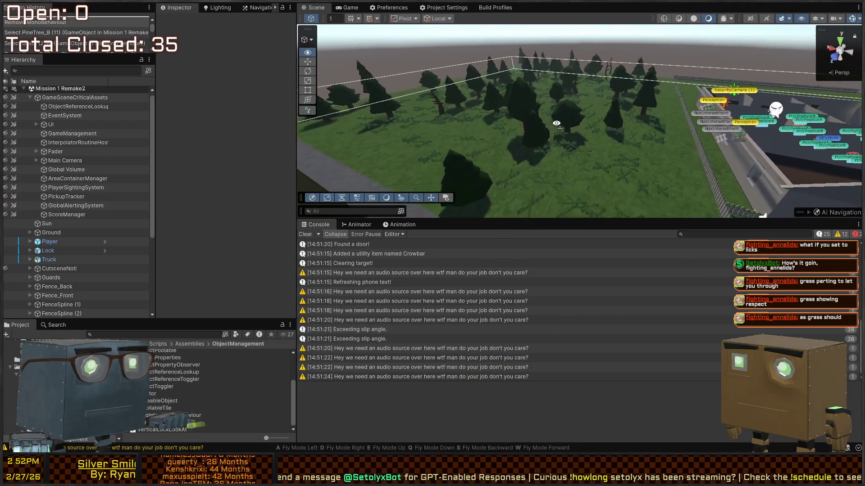
Fly the Scene view into and back out of the grass field, orbiting to bring the fence in
key(w)
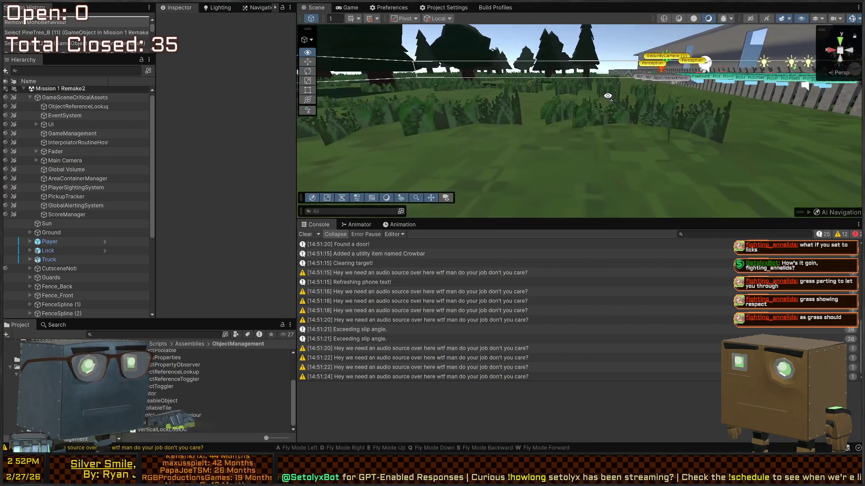
key(s)
drag(561, 92, 536, 102)
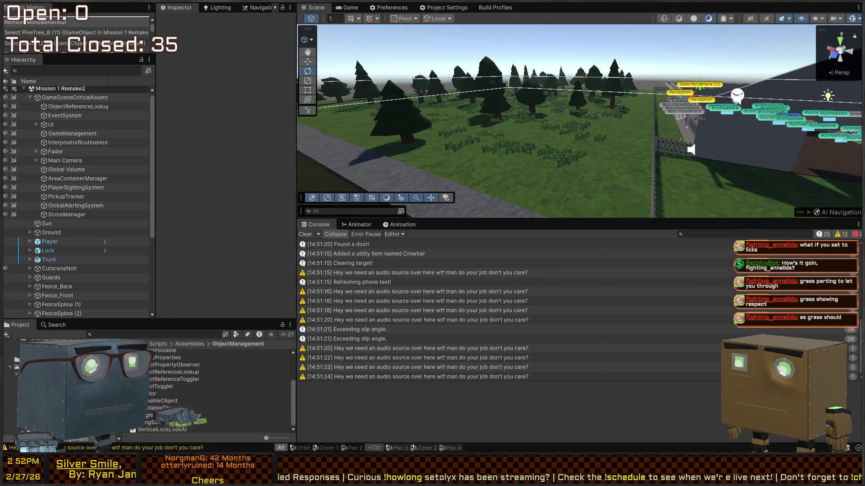
key(alt+Tab)
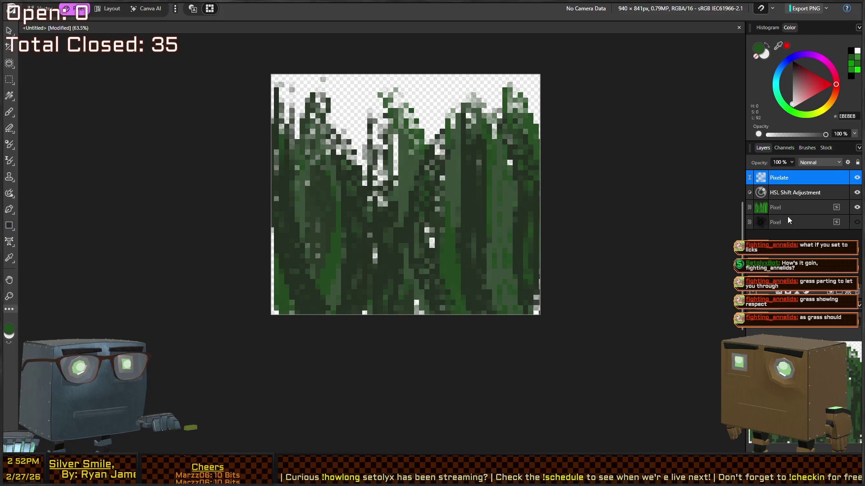
Adjust the HSL Shift Adjustment layer so the pixelated grass turns a darker, muted green
click(792, 193)
key(h)
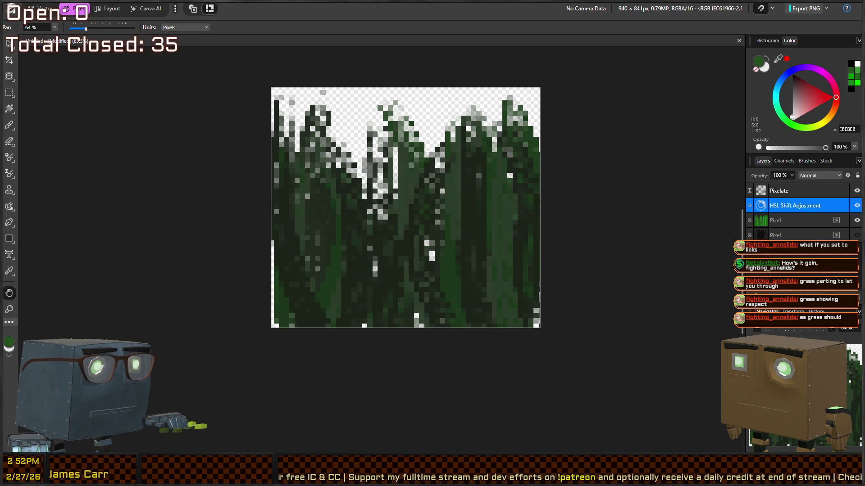
key(alt+Tab)
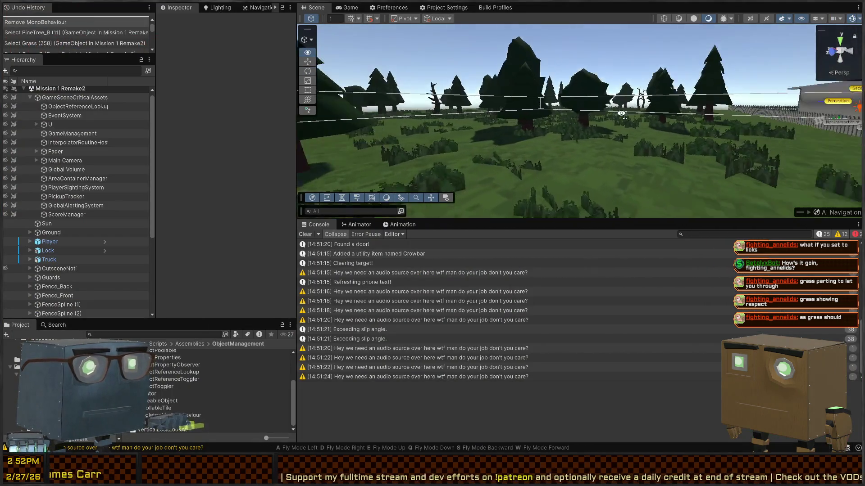
Fly the Scene camera across the grass field beside the fence, then pull back over the trees
key(w)
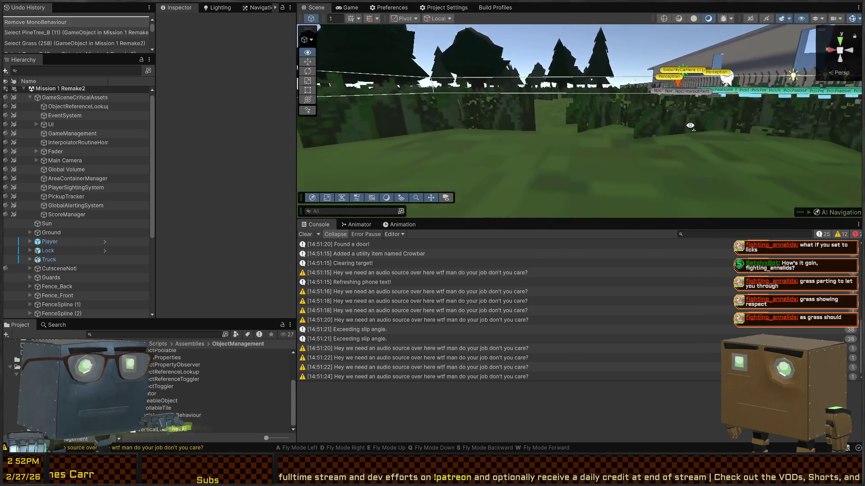
key(w)
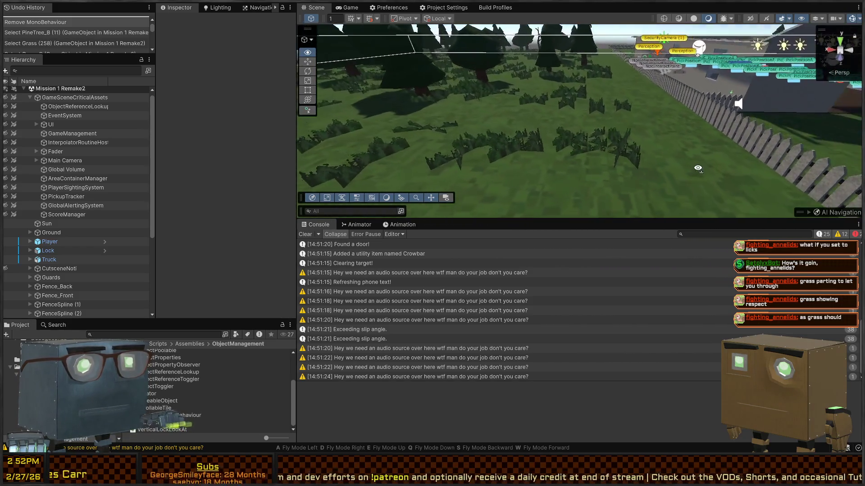
key(w)
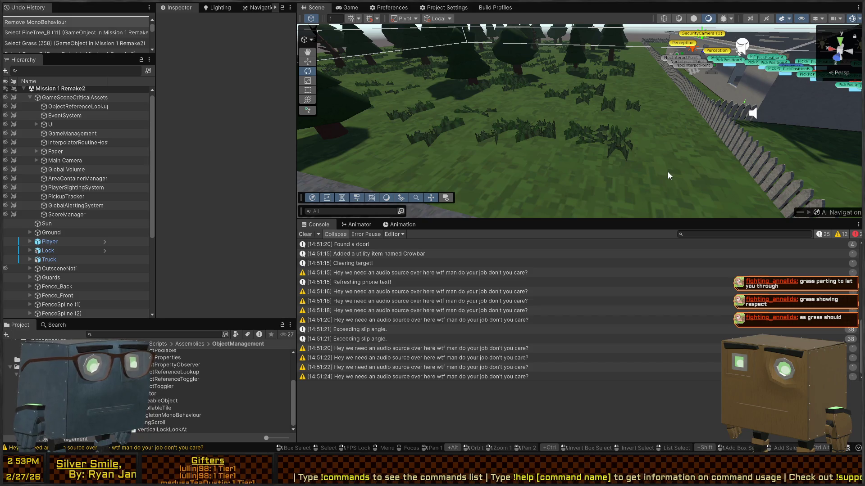
mouse_move(512, 94)
mouse_down()
mouse_move(630, 137)
mouse_move(637, 181)
mouse_up()
scroll(630, 162, up, 2)
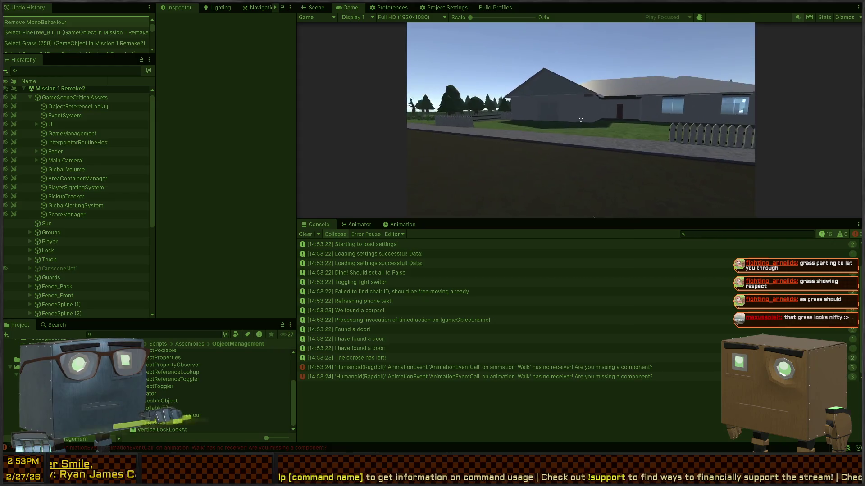
Walk the player from the sidewalk past the fence through the grass and pines, then stop Play mode
mouse_move(581, 120)
key(w)
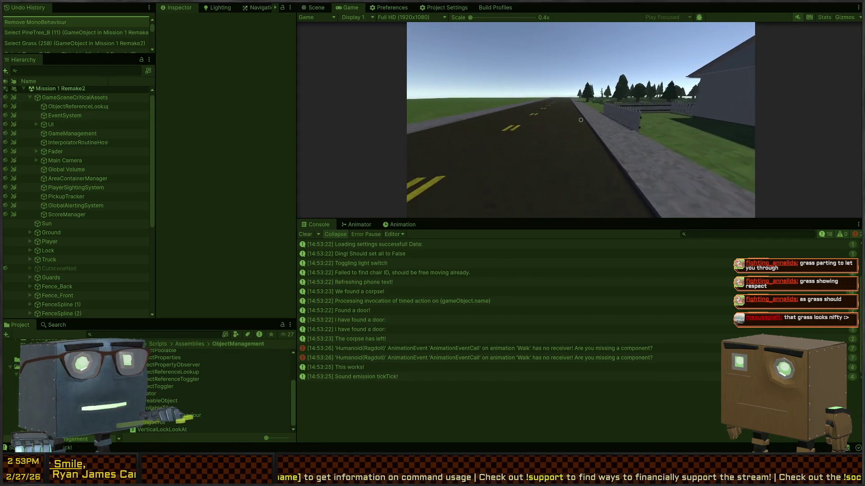
key(w)
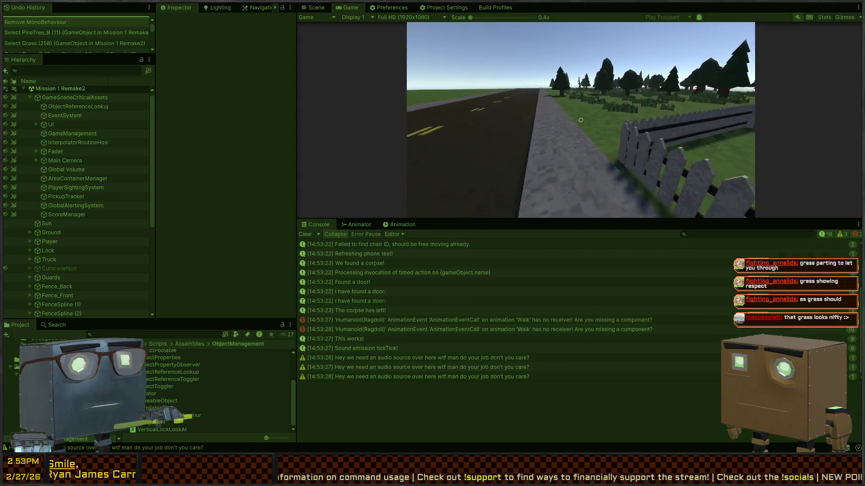
key(w)
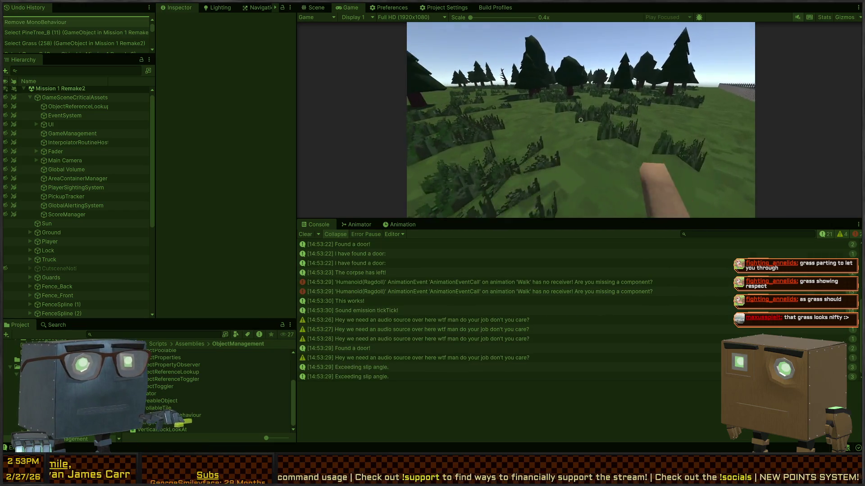
key(w)
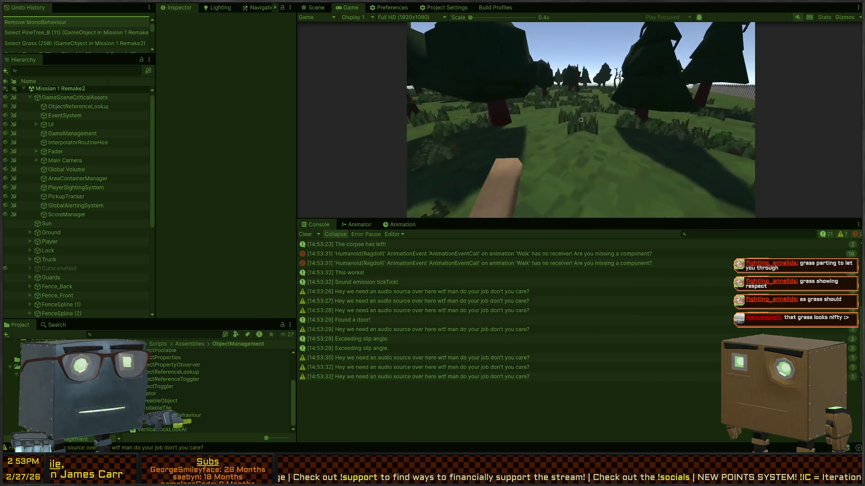
key(w)
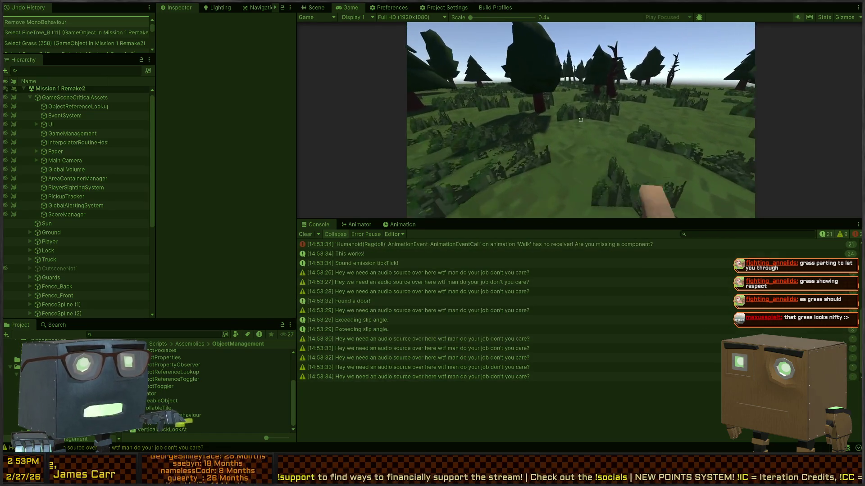
key(w)
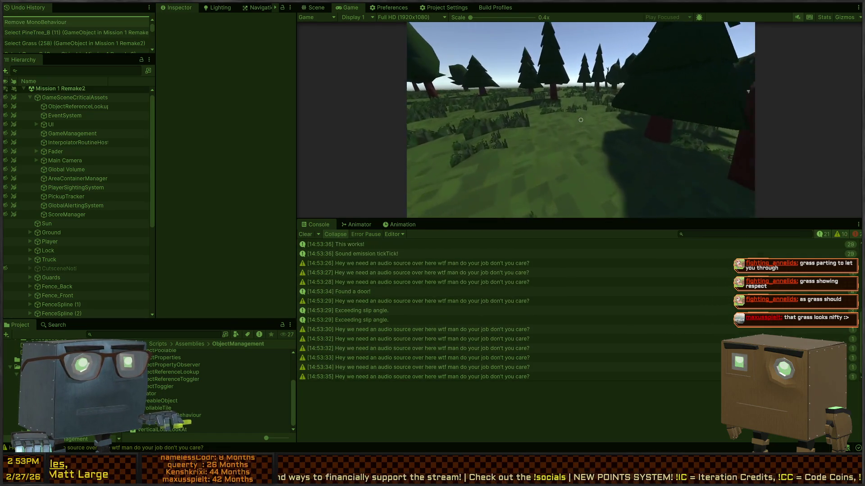
key(w)
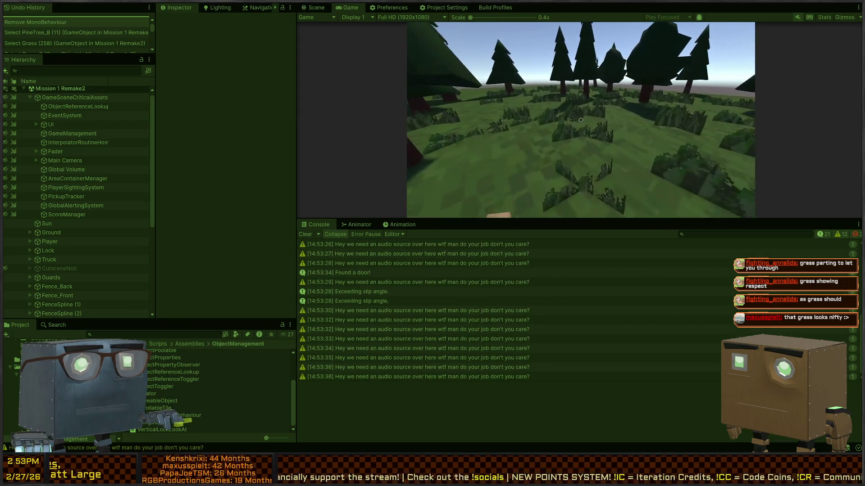
key(w)
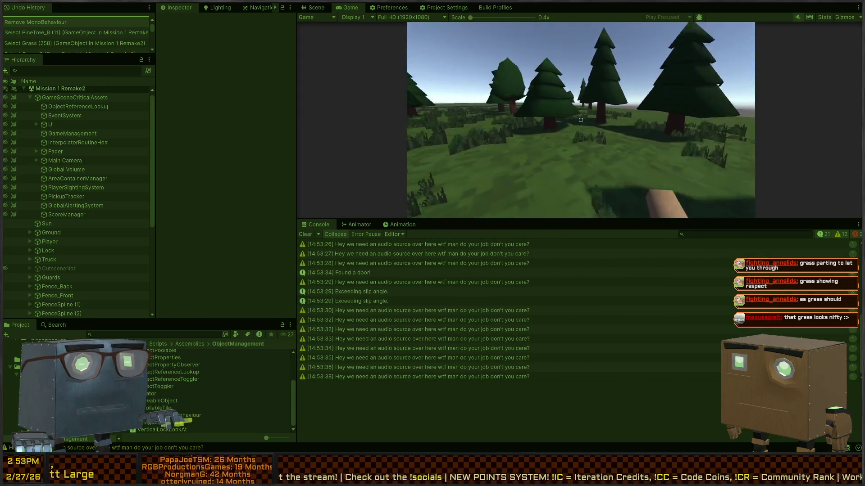
key(w)
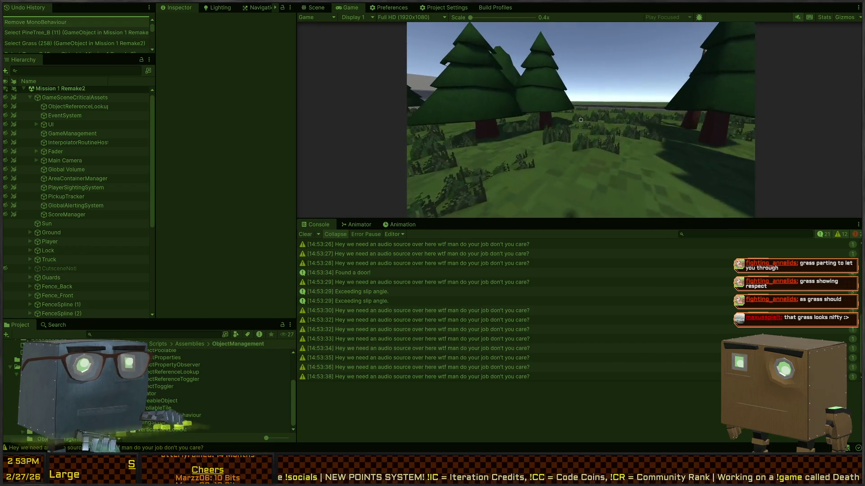
key(ctrl+p)
Select the GrassCollection in the Hierarchy and paste a copy of it
key(s)
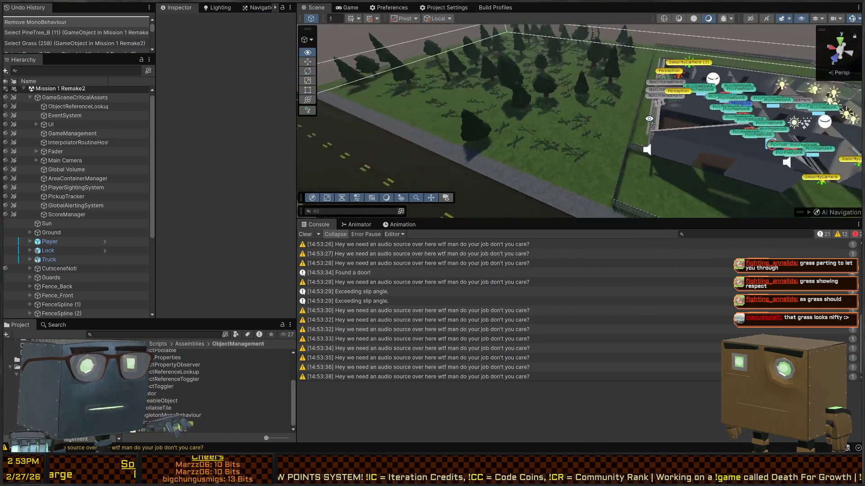
click(570, 112)
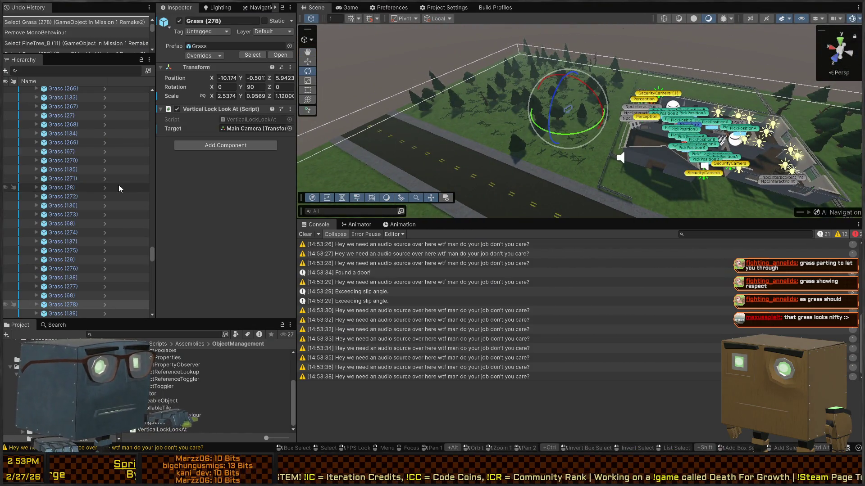
scroll(112, 199, up, 6)
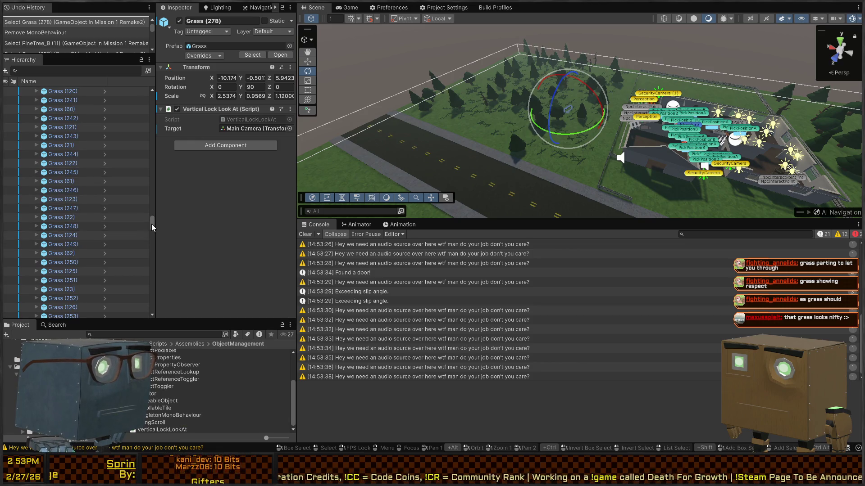
drag(163, 154, 167, 121)
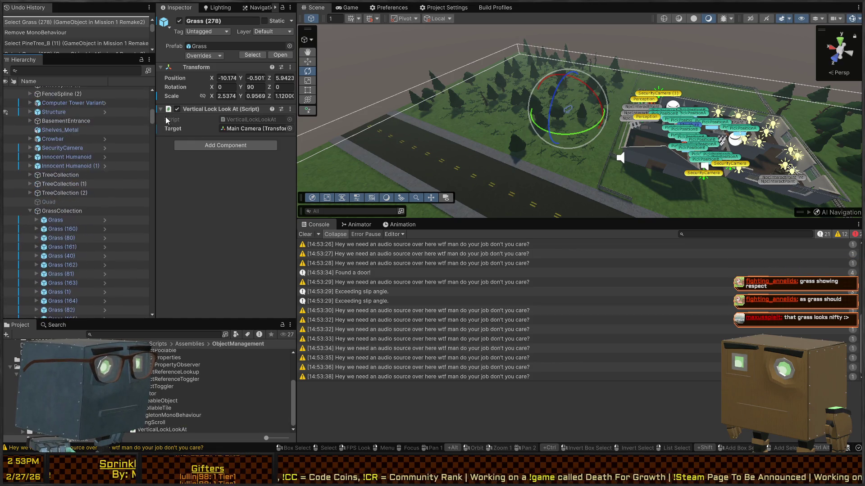
click(31, 211)
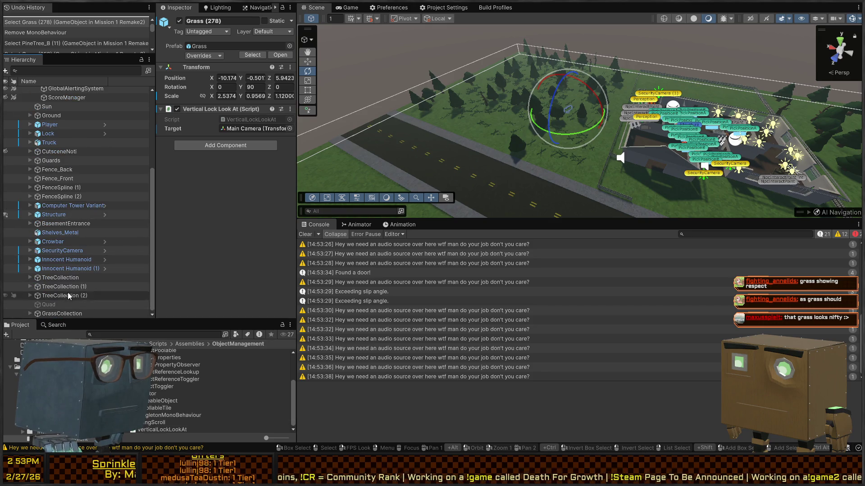
scroll(77, 243, up, 4)
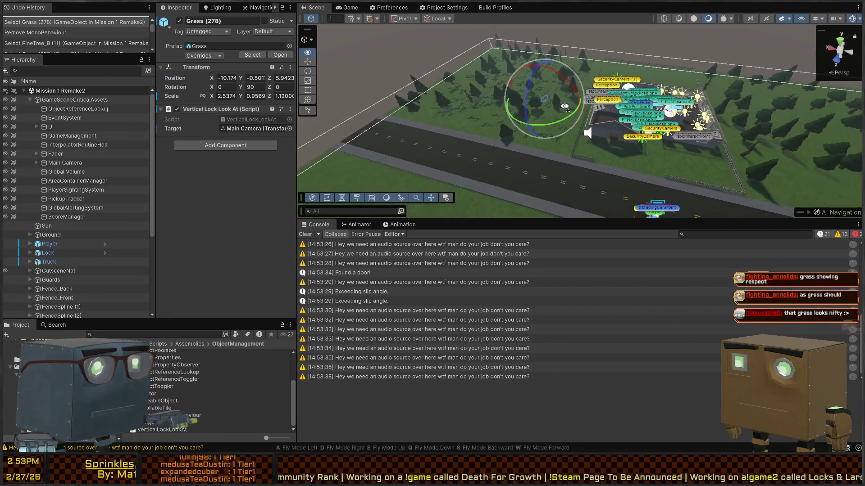
scroll(66, 240, down, 4)
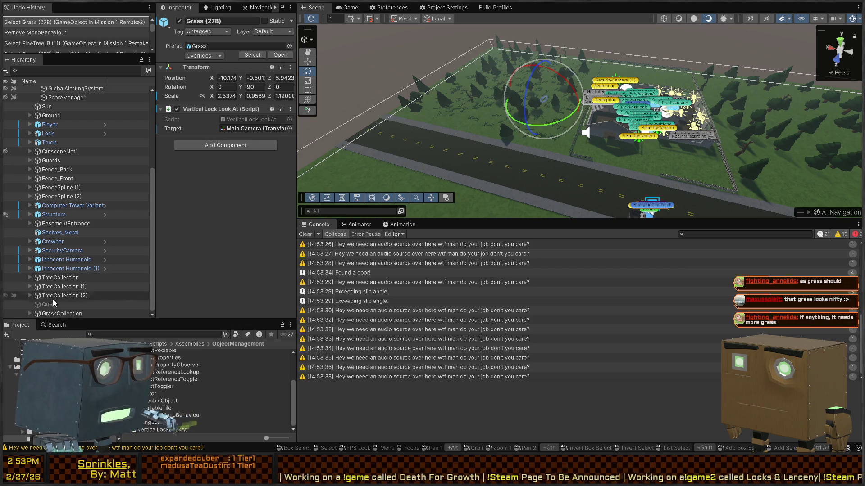
click(49, 314)
key(f)
key(w)
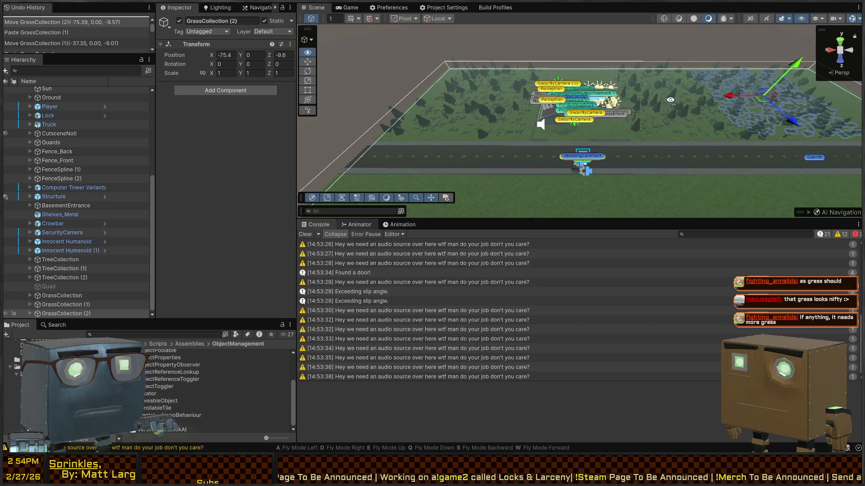
Duplicate the grass and tree collections twice, move the copies into the far field, and start Play
key(d)
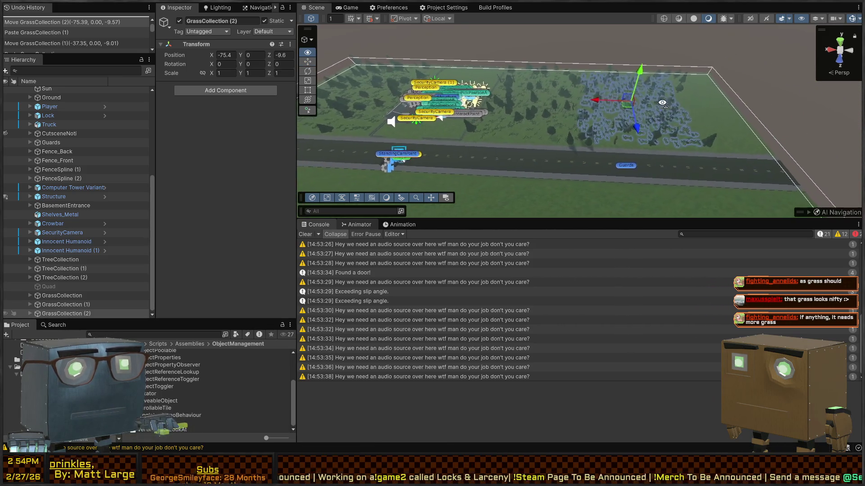
key(d)
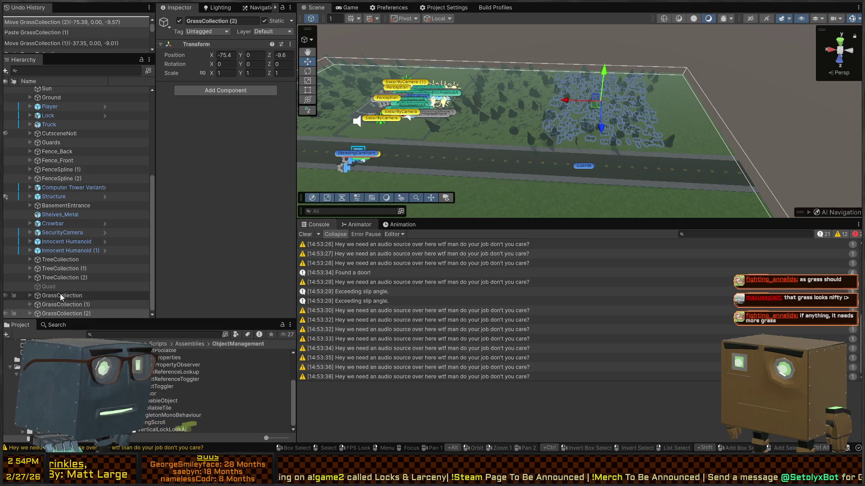
ctrl+click(63, 305)
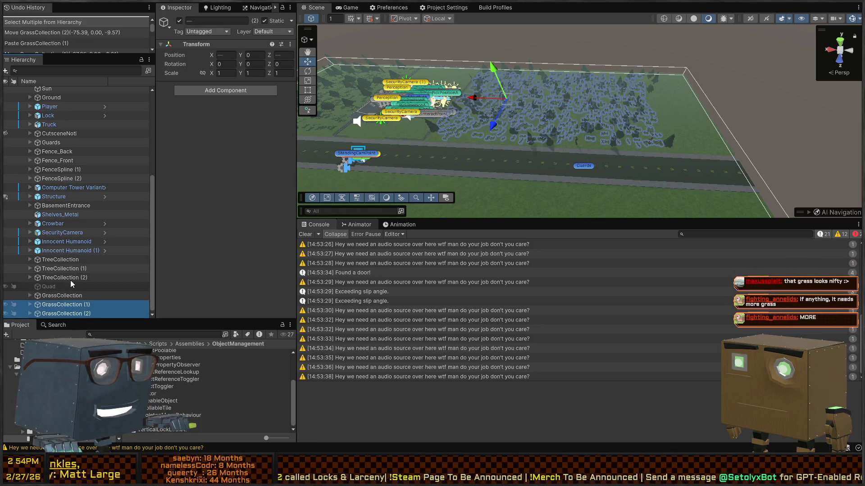
ctrl+click(70, 277)
ctrl+click(73, 269)
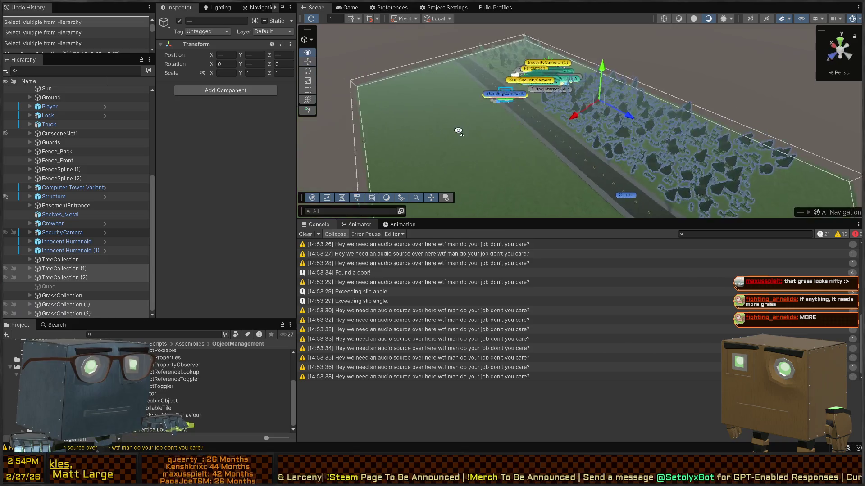
key(ctrl+d)
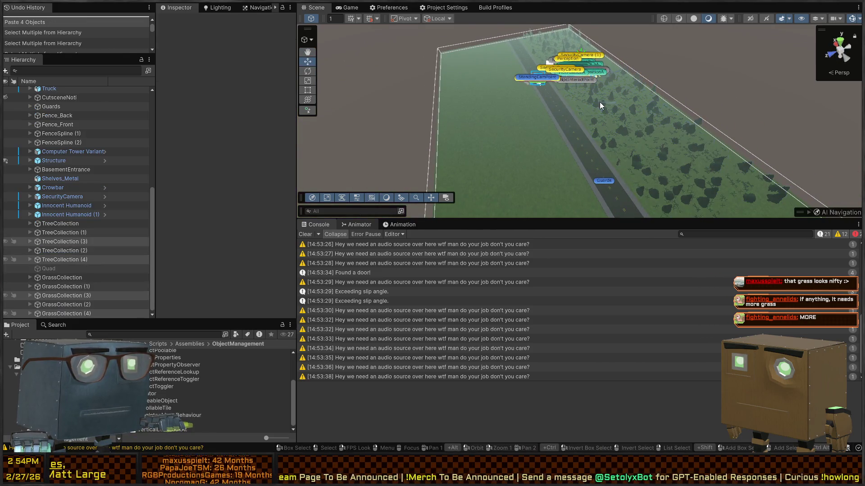
drag(662, 164, 468, 110)
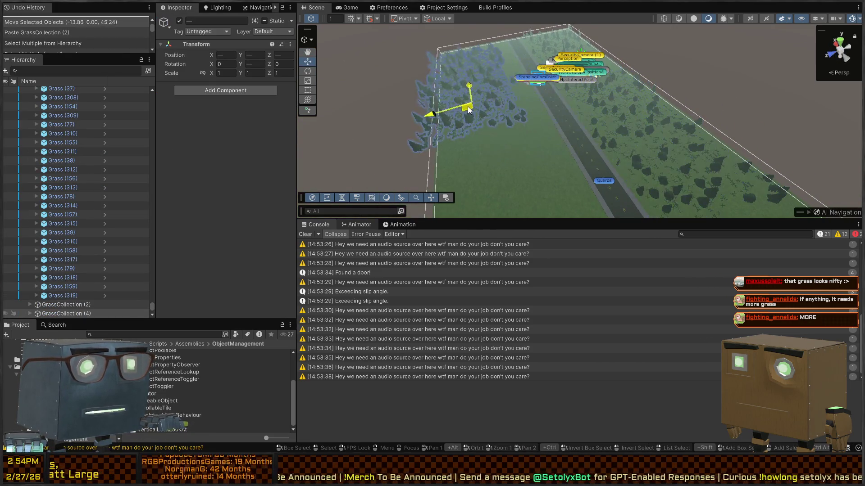
key(ctrl+d)
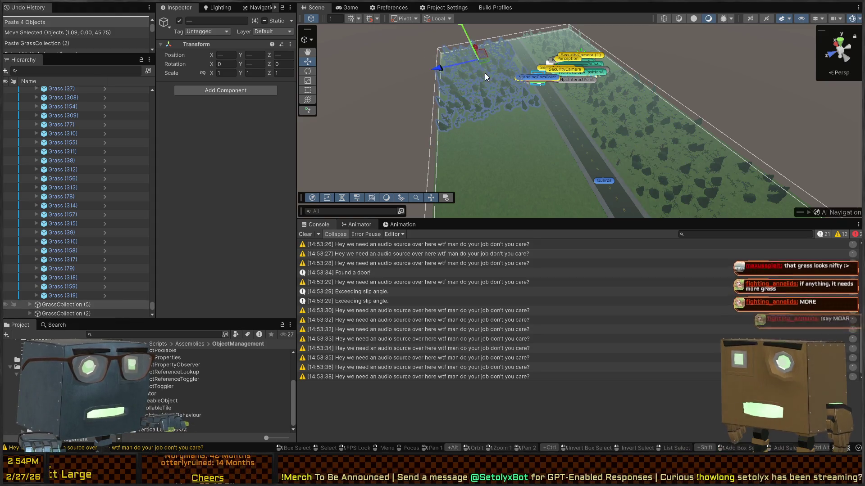
mouse_move(489, 81)
mouse_down()
mouse_move(492, 60)
mouse_move(507, 154)
mouse_up()
mouse_move(675, 110)
mouse_down()
mouse_move(171, 43)
mouse_move(448, 100)
mouse_up()
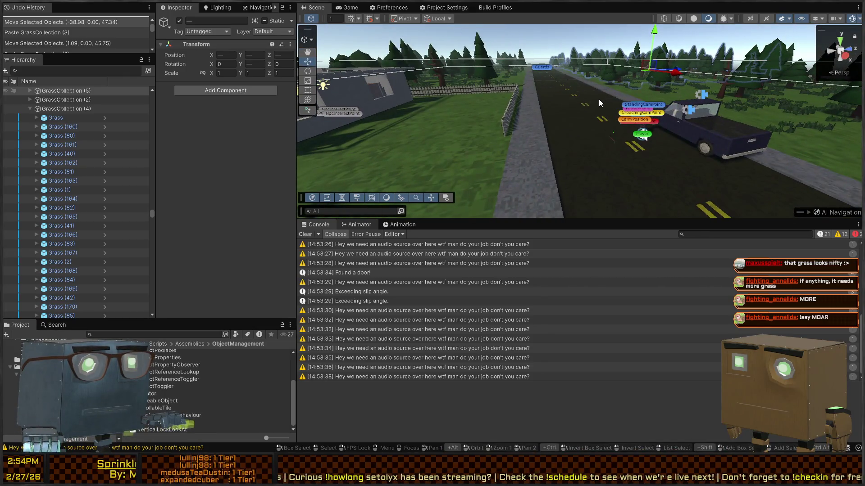
key(ctrl+p)
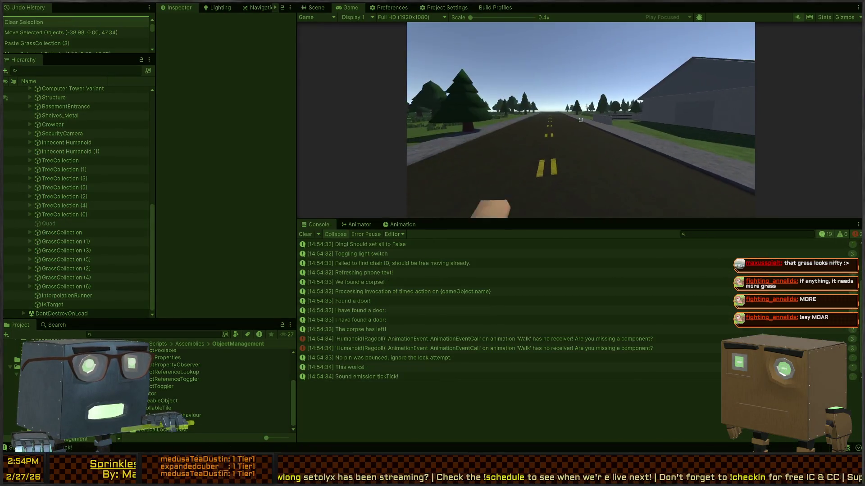
Look around the road in the Scene view, then switch to the Game view and capture input
key(ctrl+1)
key(shift+space)
drag(614, 159, 393, 172)
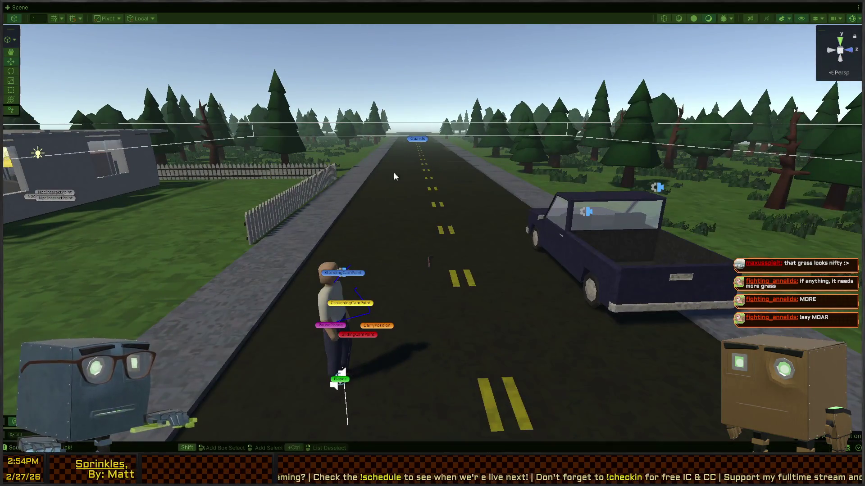
key(shift+space)
click(351, 7)
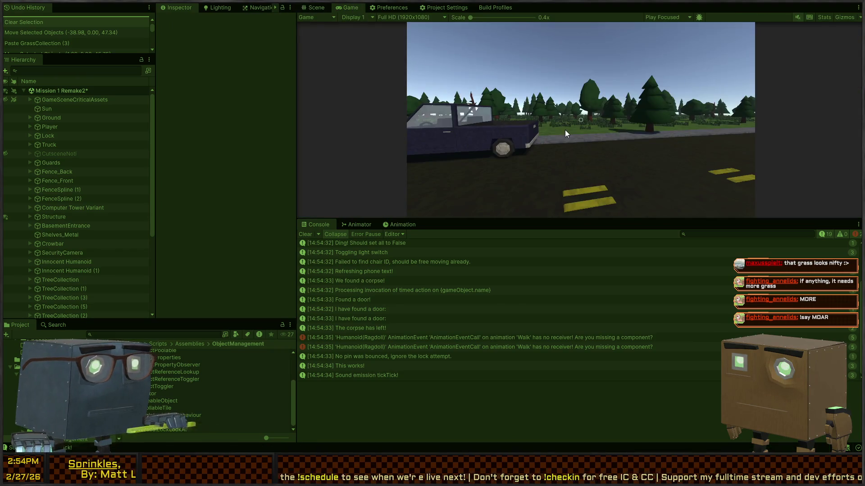
key(shift+space)
click(560, 169)
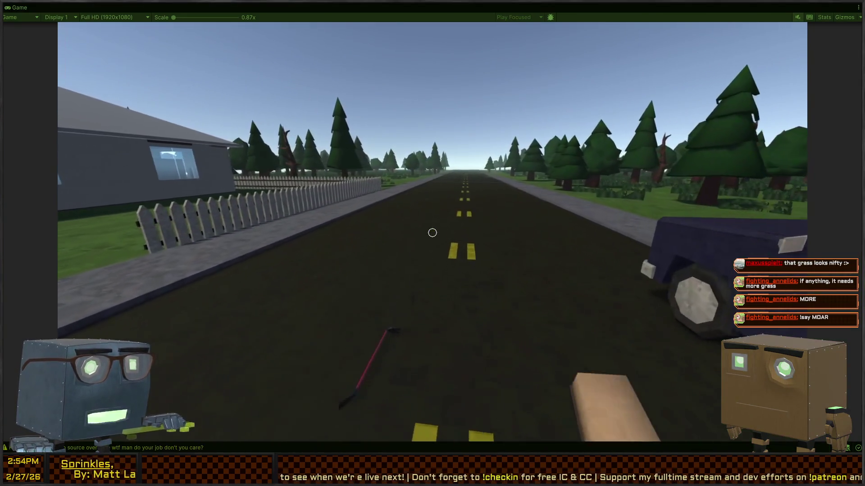
Walk the player down the road, into the grass and through the pine forest
key(w)
key(w)
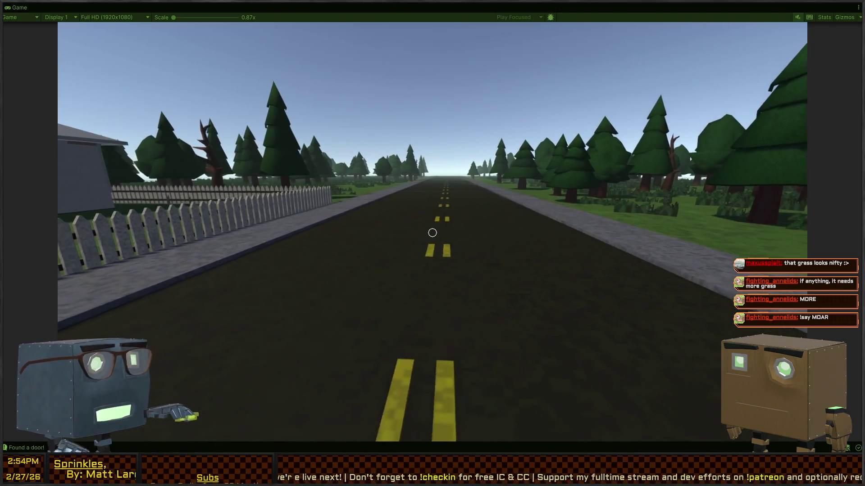
key(w)
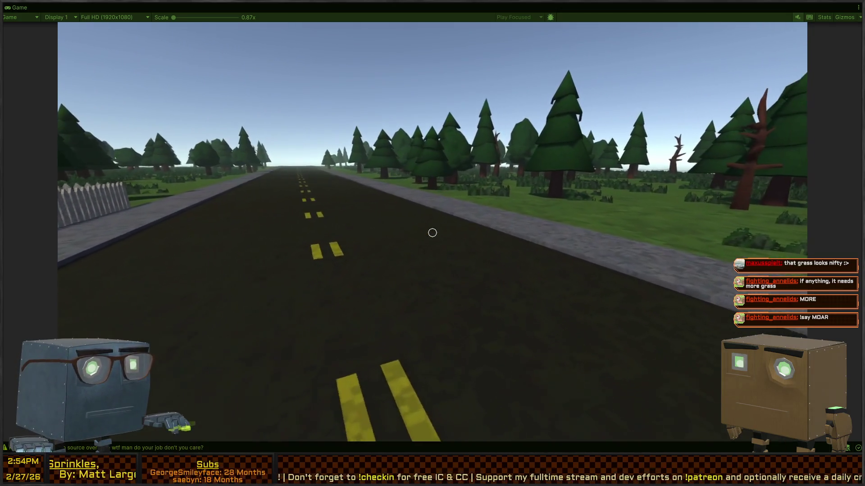
key(w)
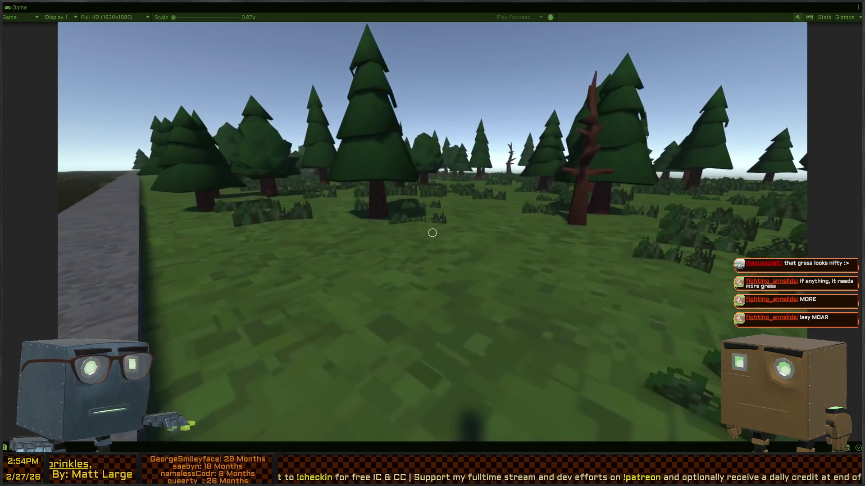
key(w)
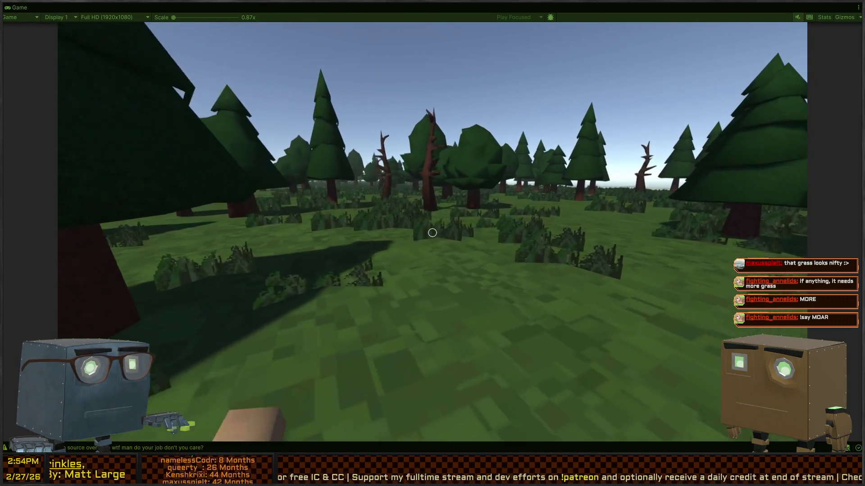
key(w)
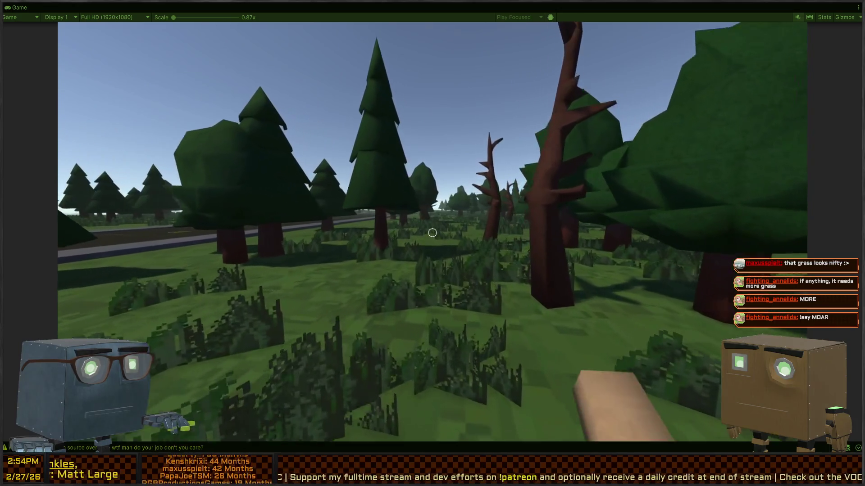
key(w)
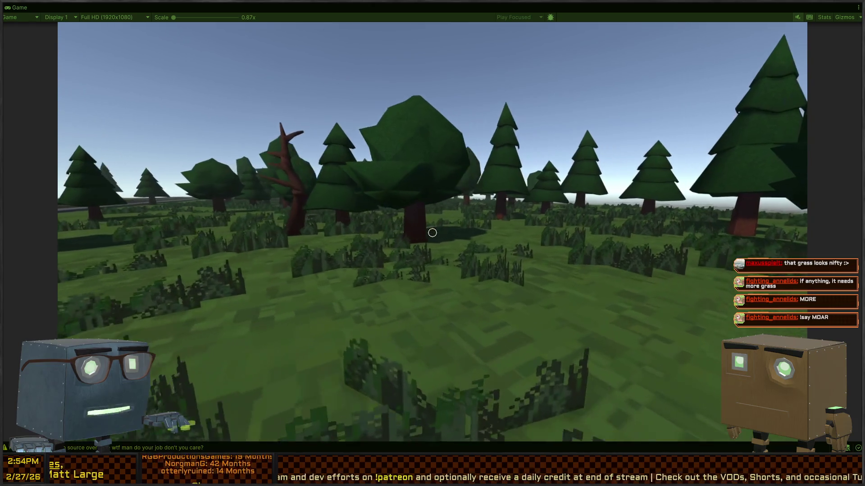
key(w)
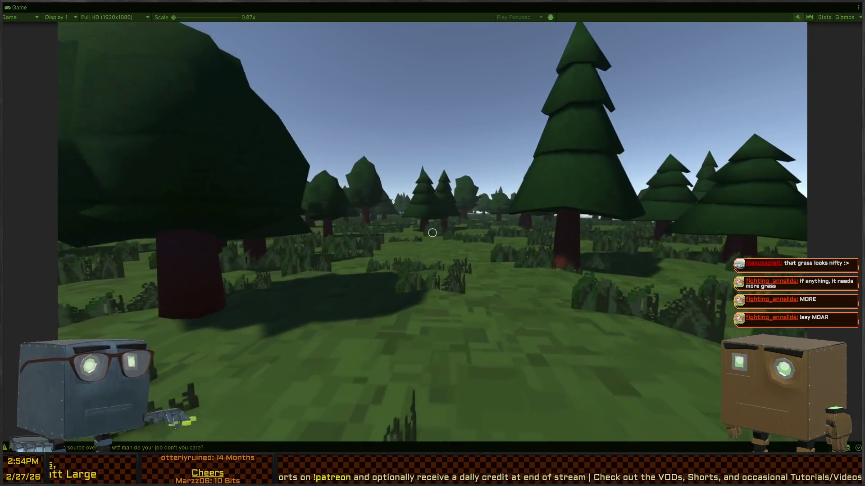
key(w)
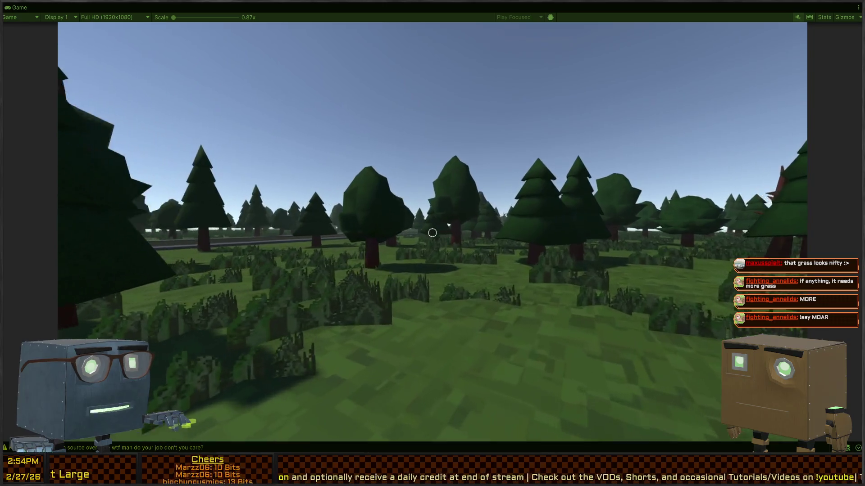
key(w)
key(w)
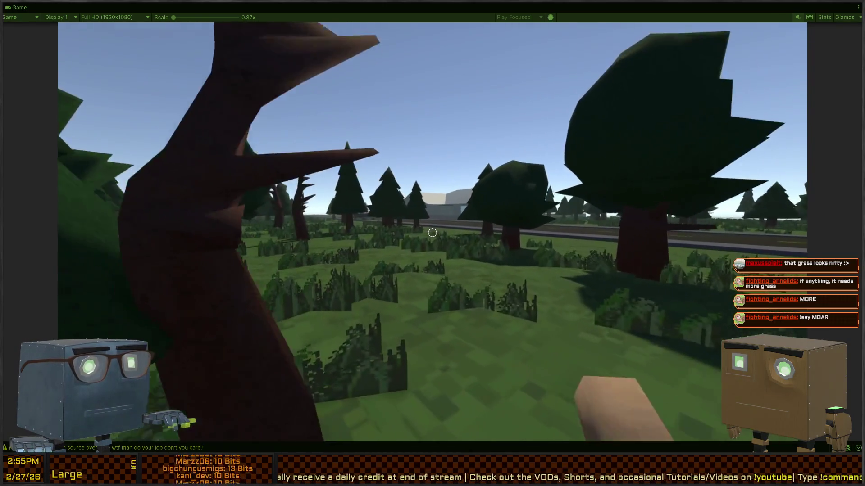
key(w)
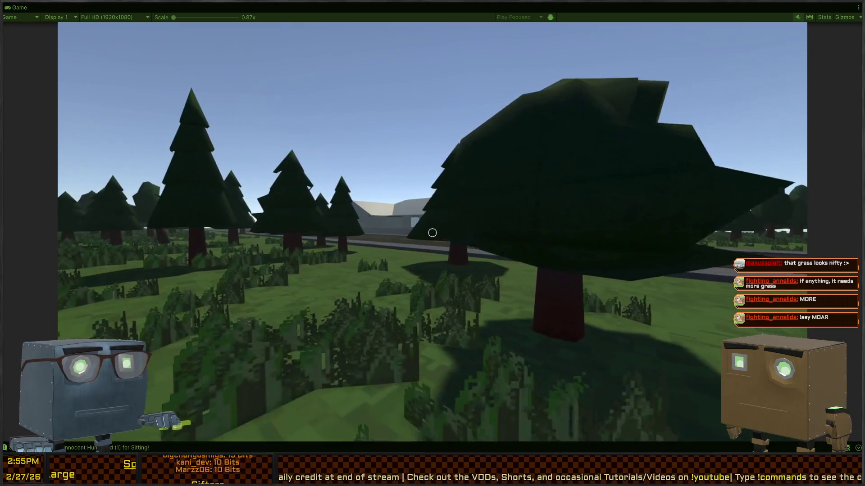
key(w)
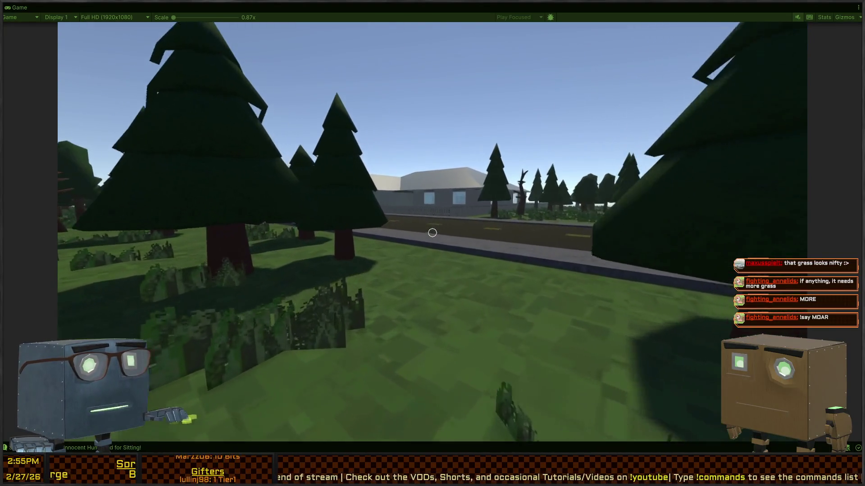
Walk back onto the road, follow it toward the roadside trees, and pause the game
key(w)
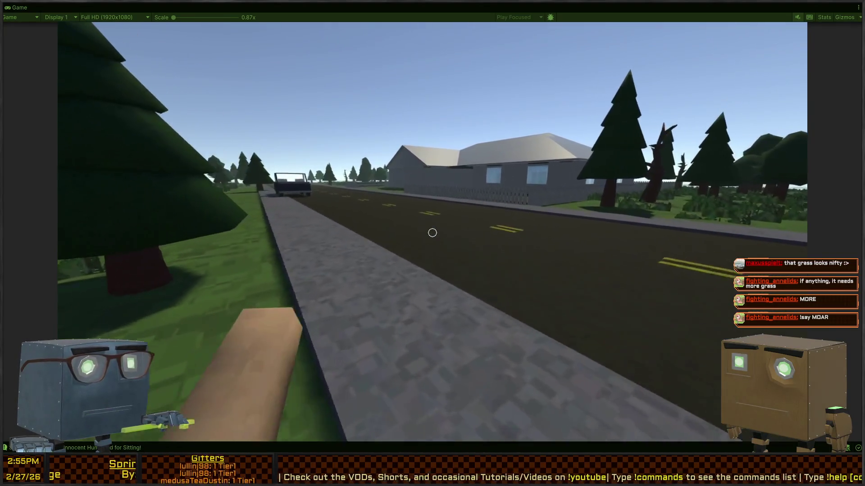
key(w)
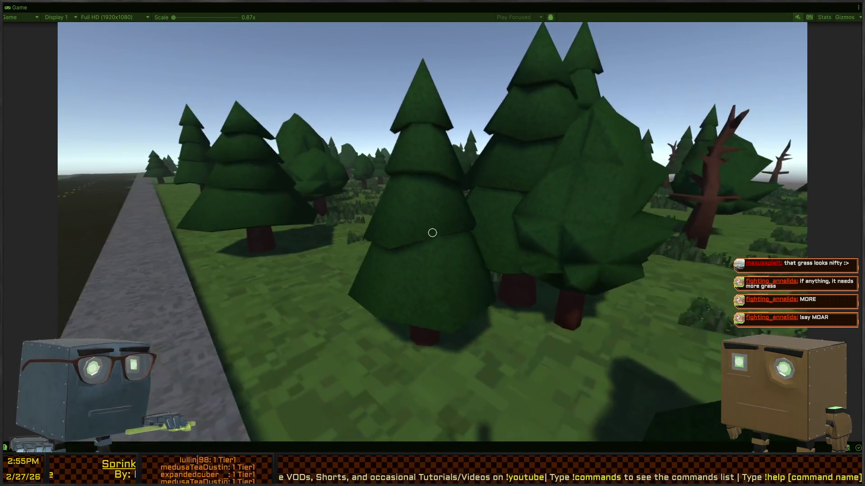
key(w)
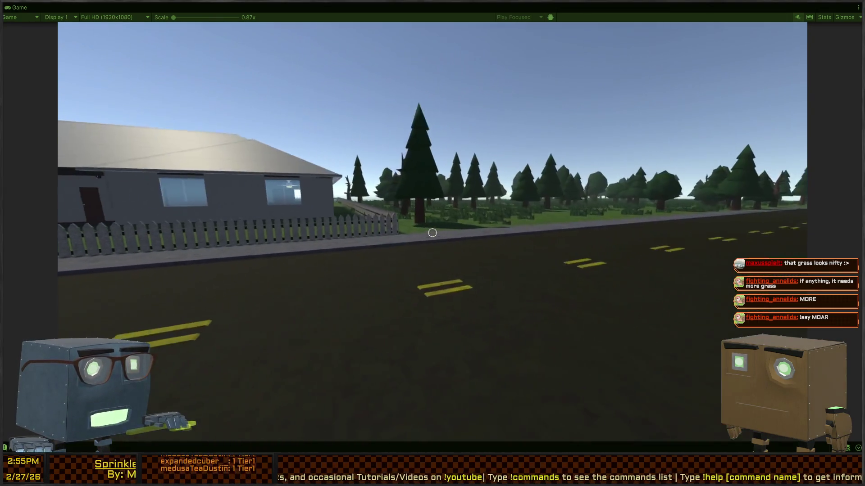
key(w)
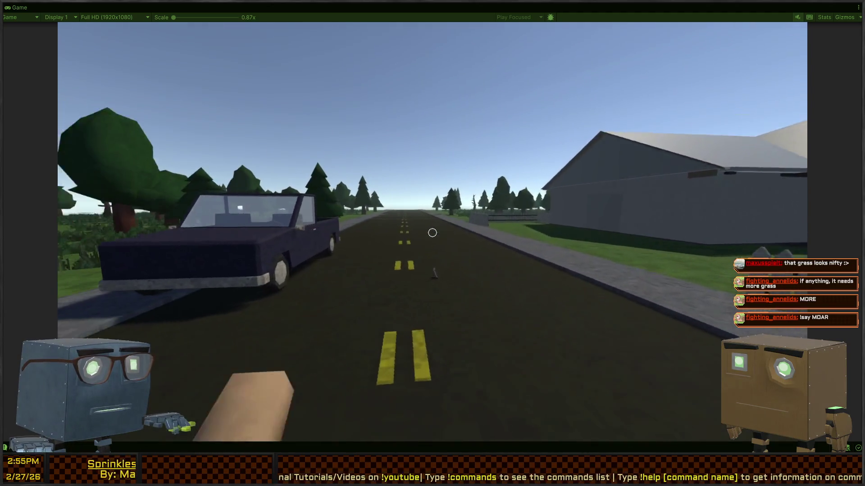
key(w)
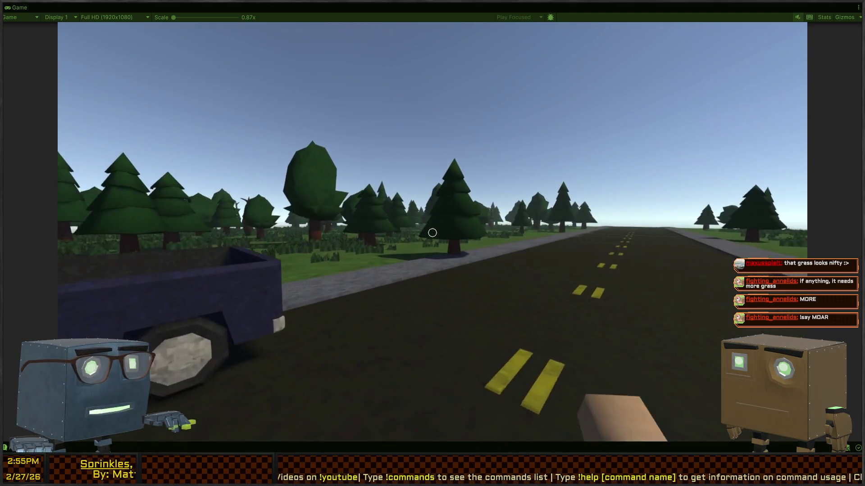
key(w)
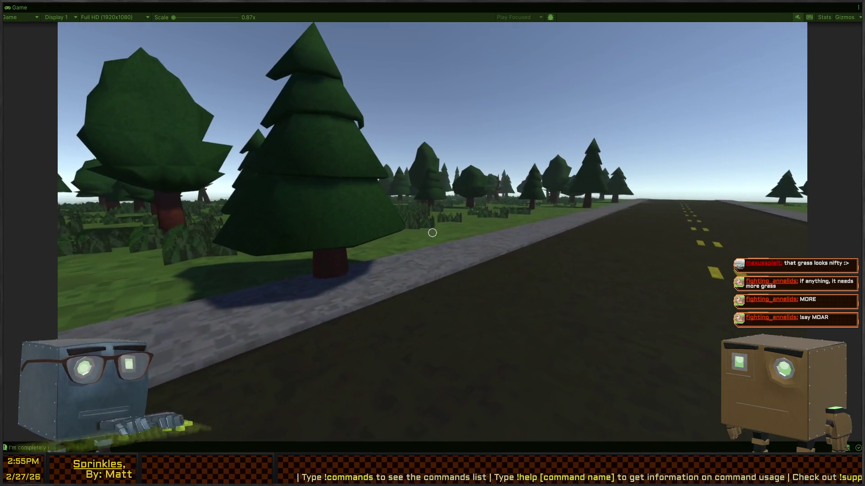
key(w)
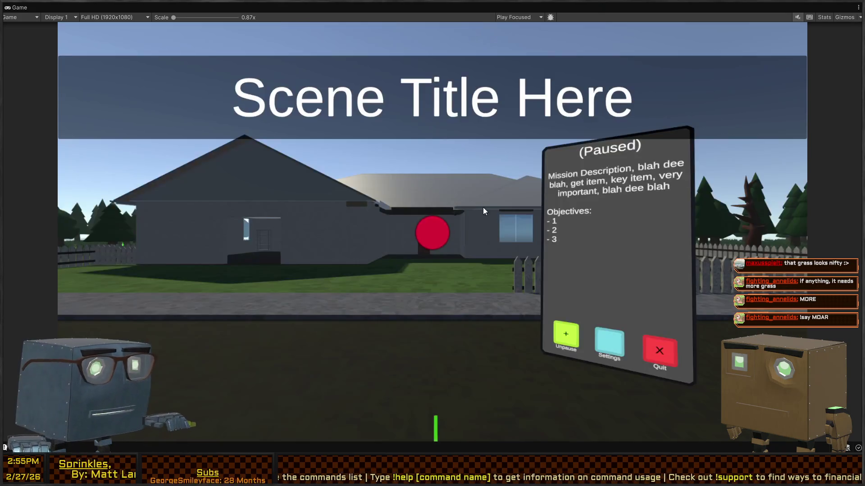
key(shift+space)
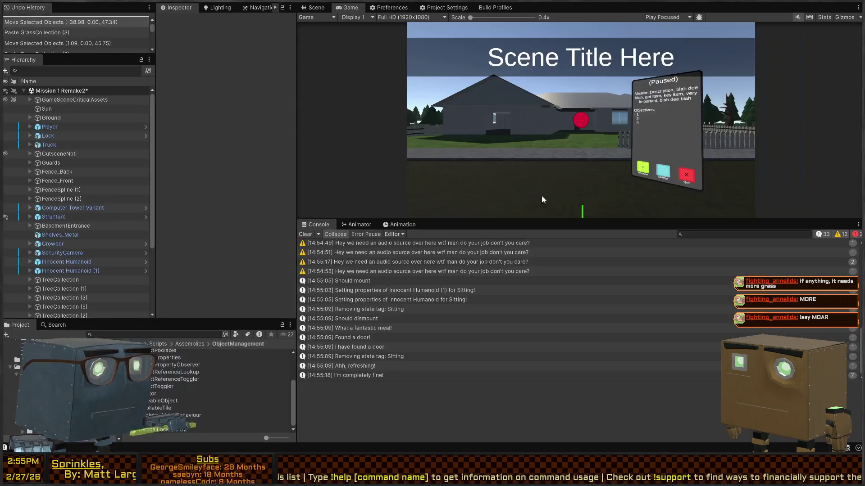
Select the roadside pine tree PineTree_B (11) and fly the Scene view along the road toward the house
click(314, 9)
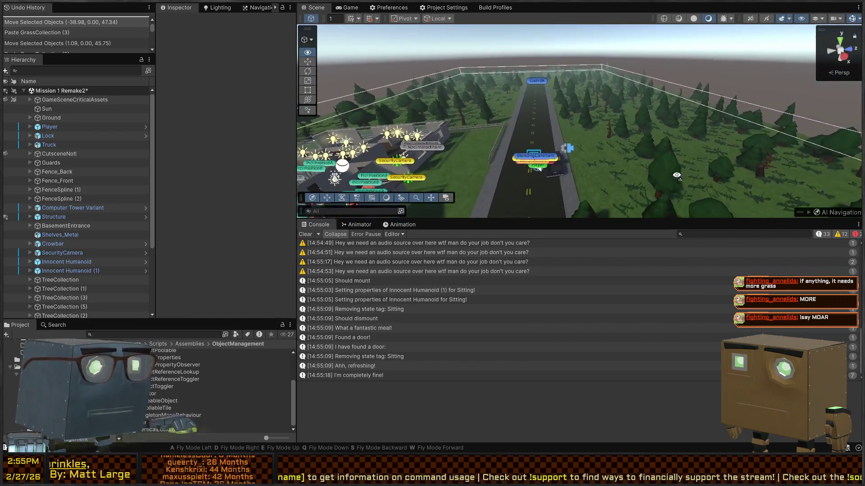
click(594, 159)
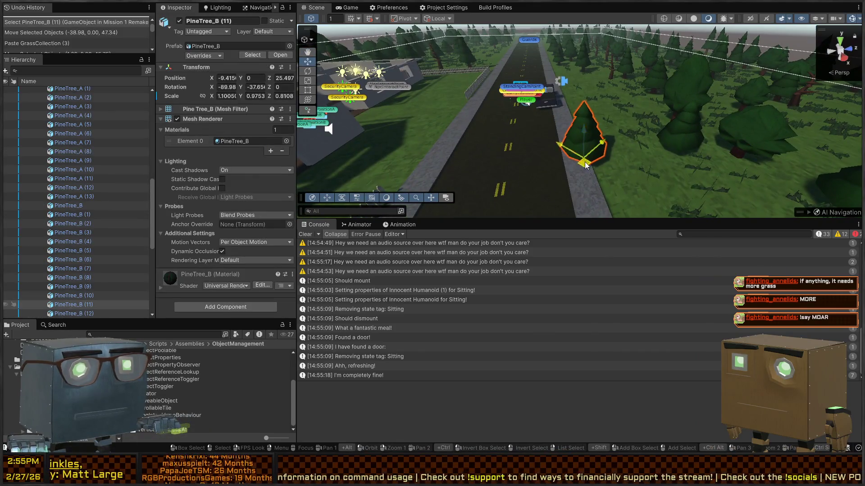
mouse_move(683, 170)
mouse_down()
mouse_move(171, 148)
mouse_move(627, 130)
mouse_move(608, 153)
mouse_up()
key(w)
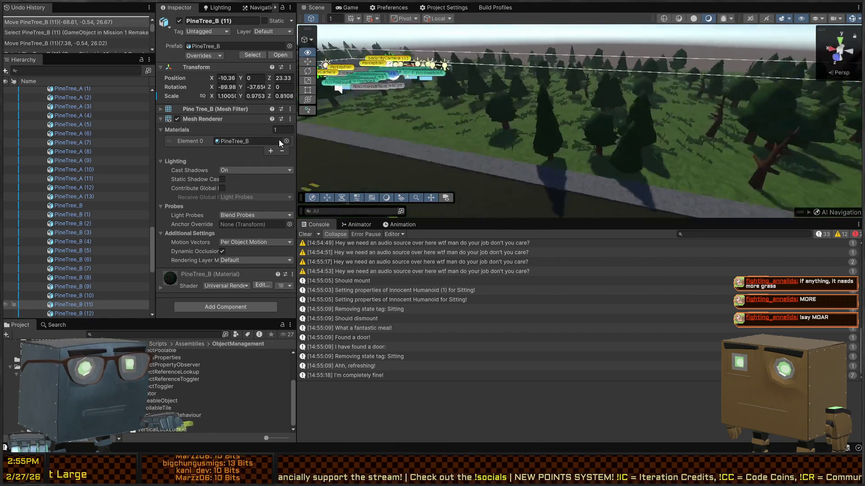
drag(310, 104, 310, 100)
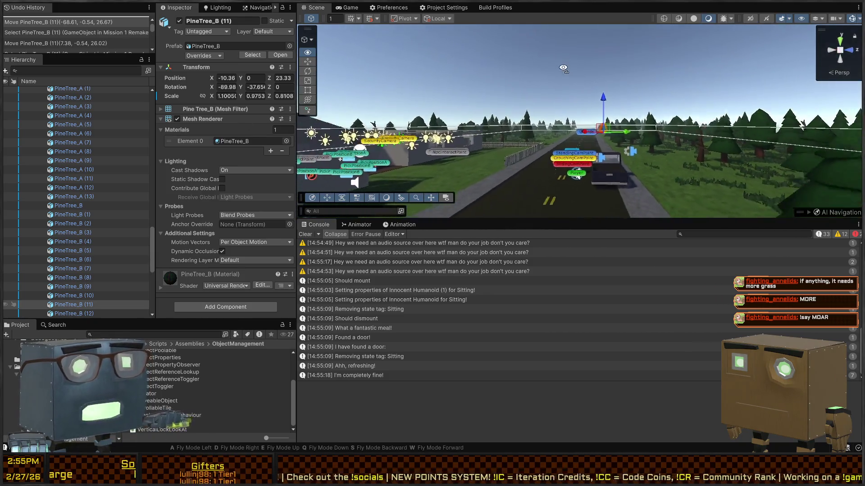
right_click(537, 72)
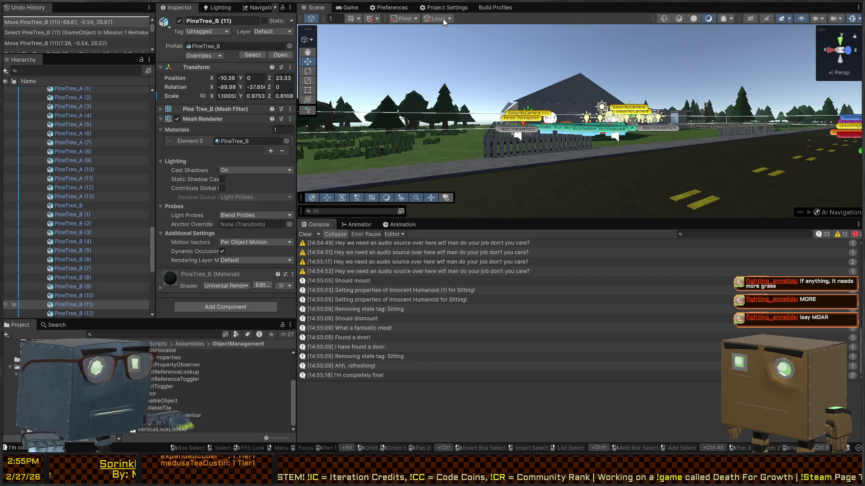
Collapse TreeCollection (4) and its pine groups in the Hierarchy, then select TreeCollection (6)
scroll(49, 184, down, 6)
scroll(45, 189, down, 4)
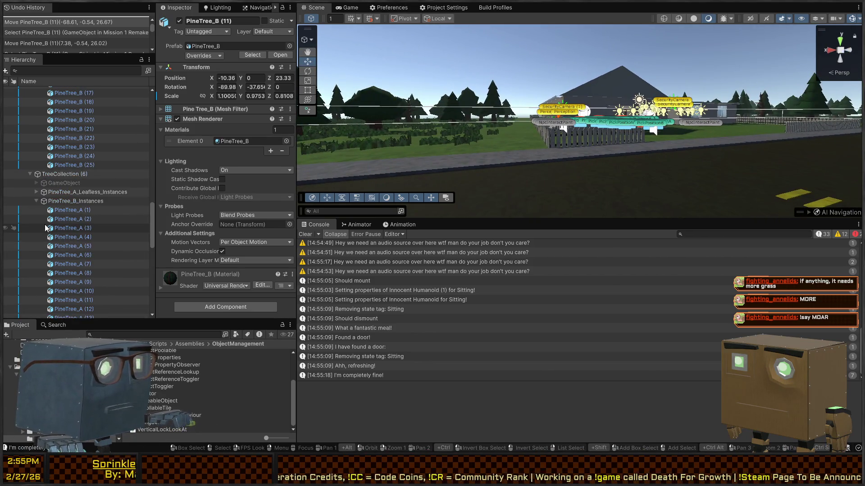
scroll(34, 182, down, 2)
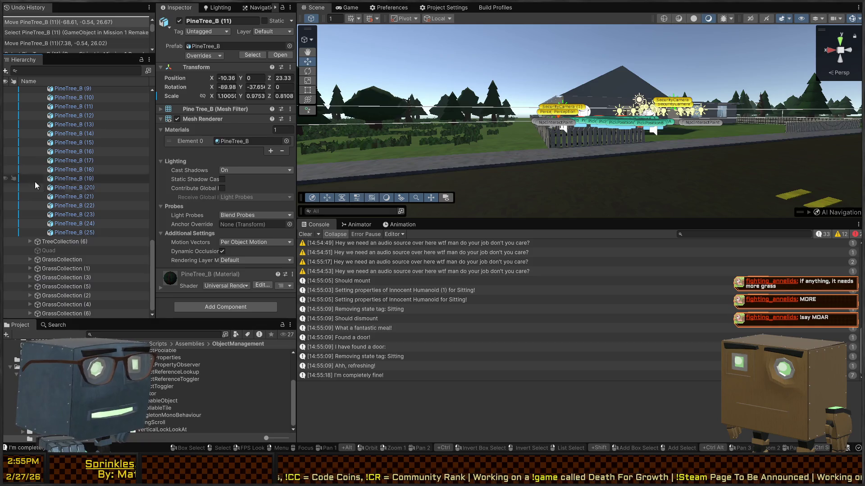
scroll(48, 220, down, 2)
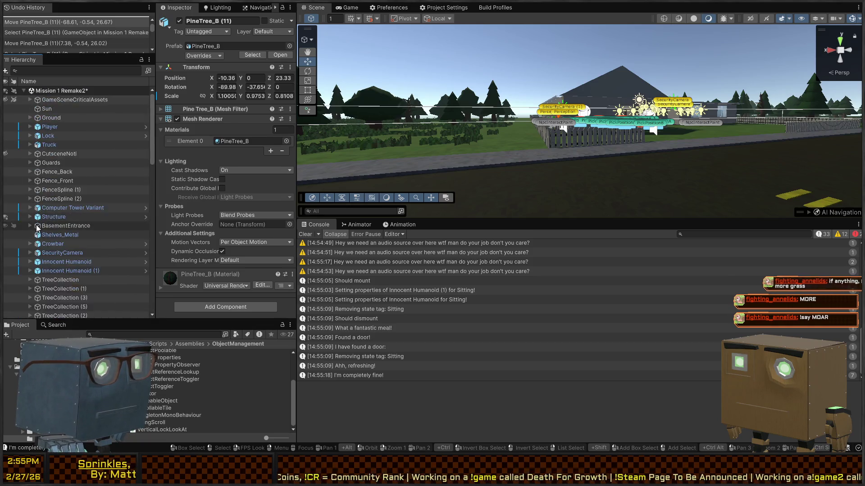
click(38, 212)
click(38, 209)
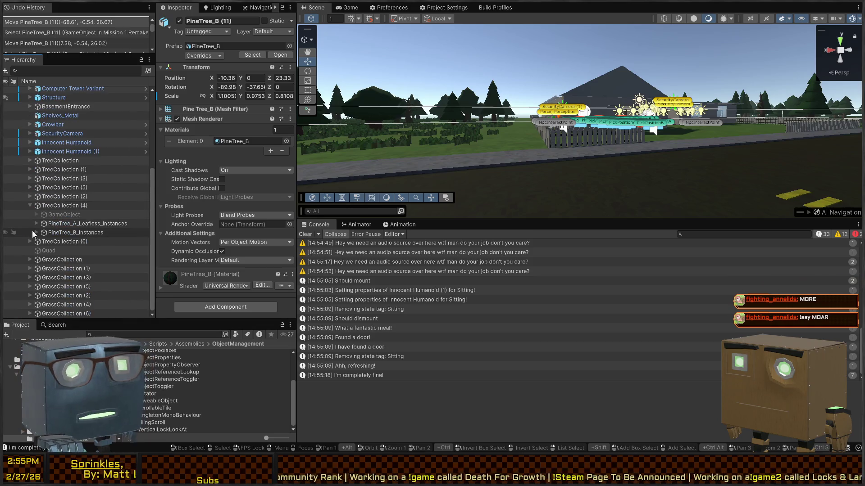
click(29, 206)
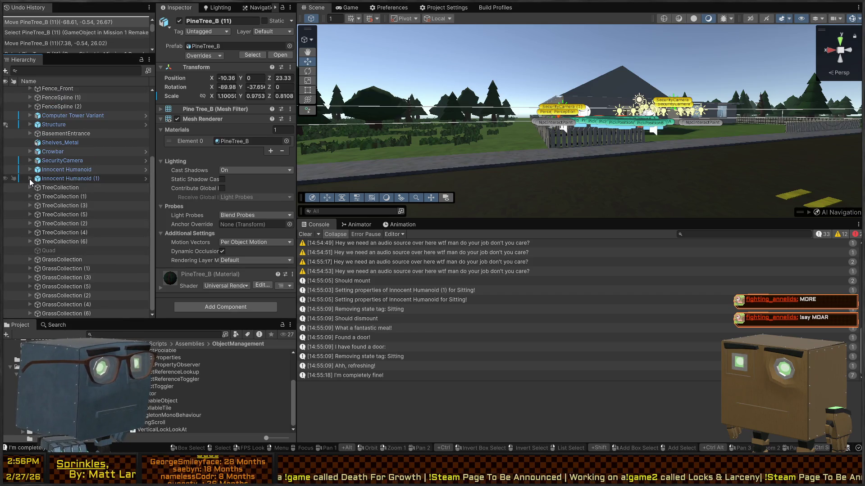
click(58, 188)
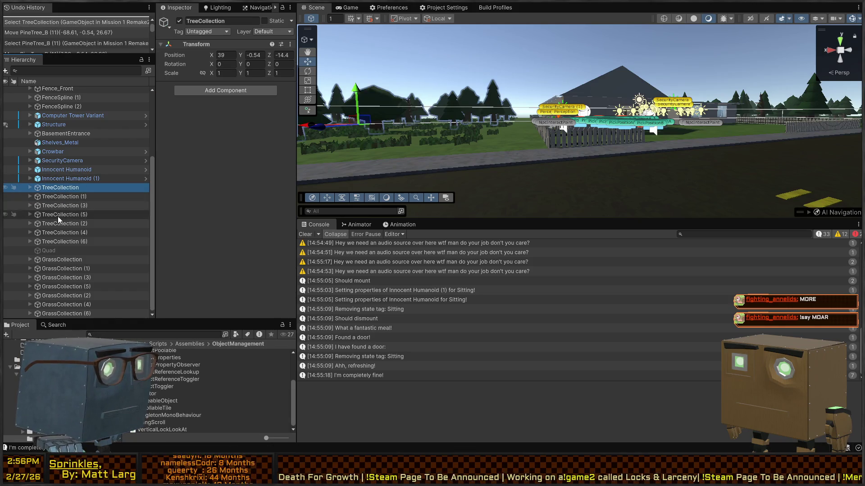
shift+click(66, 241)
click(66, 241)
Expand TreeCollection (6) and PineTree_A_Leafless_Instances, then inspect PineTree_A_Leafless (1)
click(30, 242)
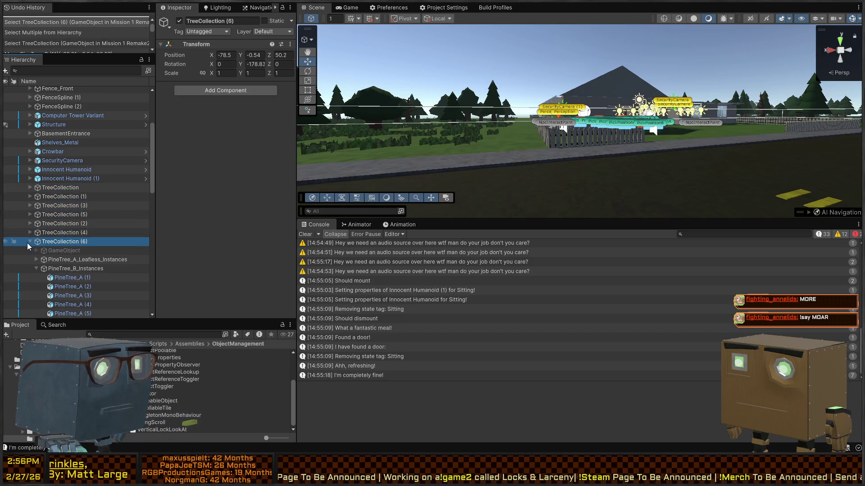
scroll(75, 271, down, 3)
click(87, 238)
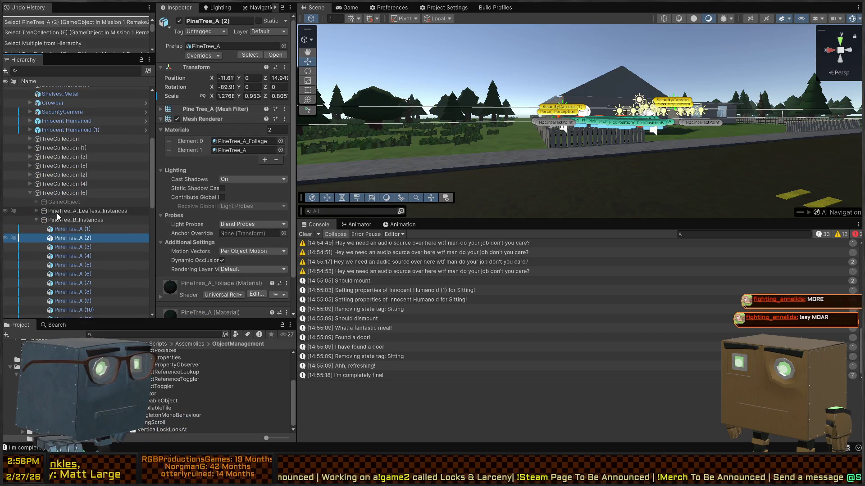
click(68, 222)
click(36, 219)
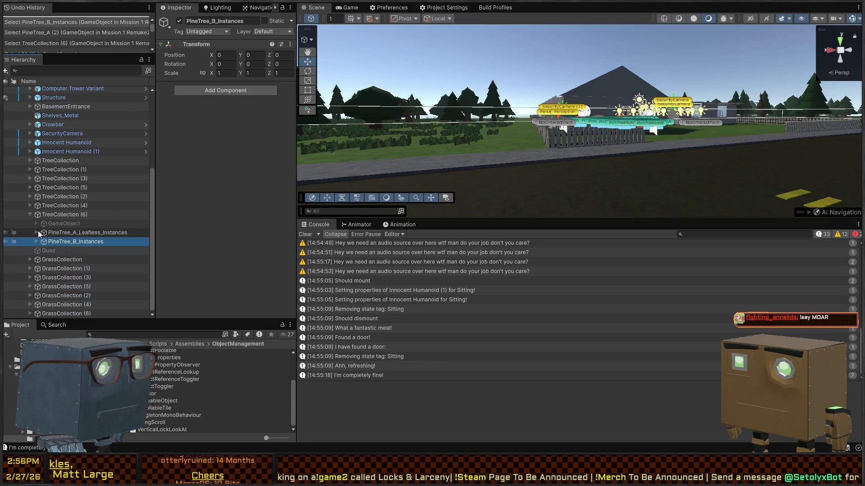
click(82, 234)
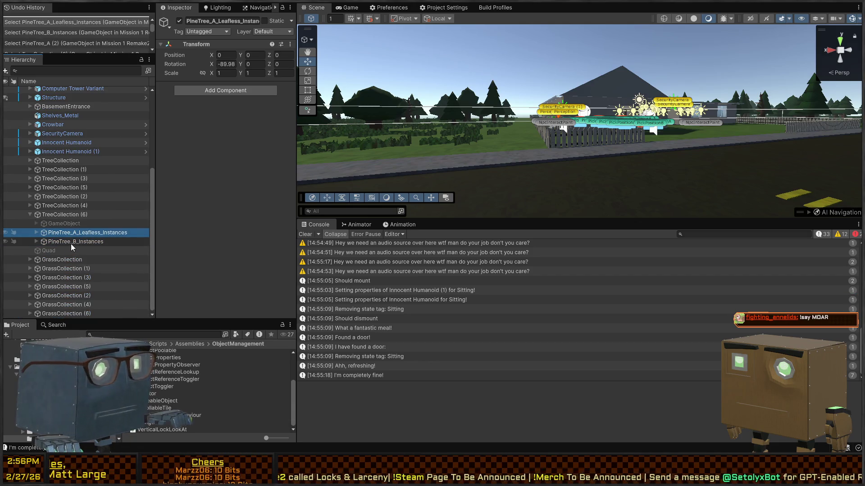
click(71, 243)
ctrl+click(55, 233)
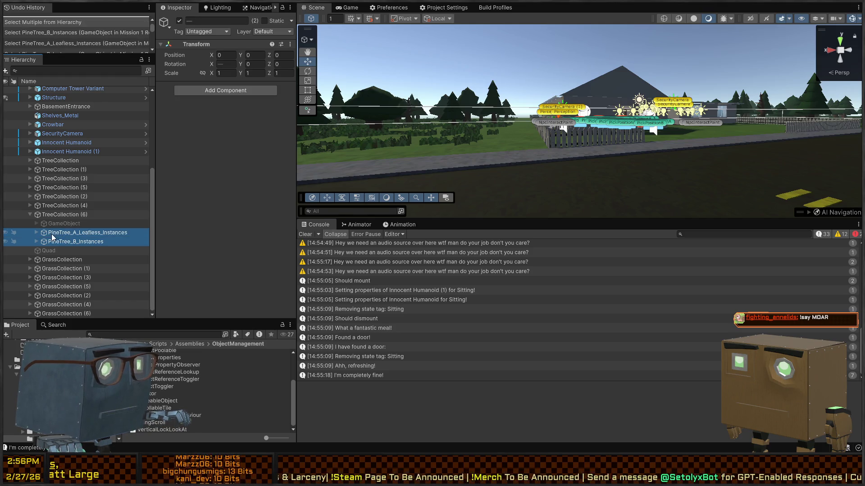
click(37, 232)
click(63, 242)
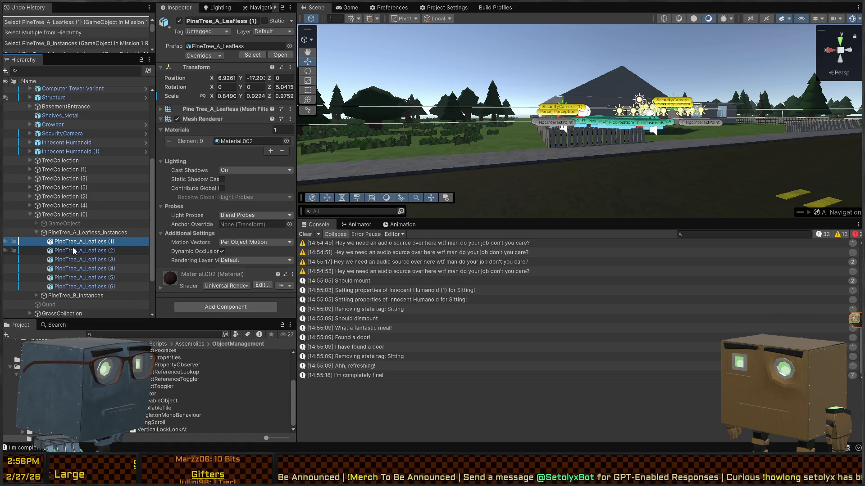
mouse_move(528, 166)
mouse_down()
mouse_move(727, 184)
mouse_move(613, 137)
mouse_up()
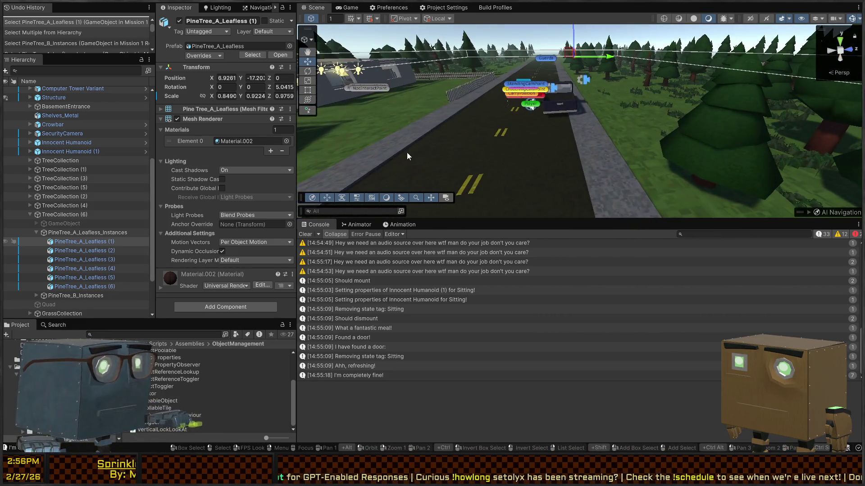
Turn the Scene view down the road toward the houses and select the Sun light
mouse_move(536, 148)
mouse_down()
mouse_move(164, 149)
mouse_move(179, 154)
mouse_move(207, 190)
mouse_move(203, 172)
mouse_move(588, 93)
mouse_move(570, 117)
mouse_move(675, 145)
mouse_move(550, 349)
mouse_up()
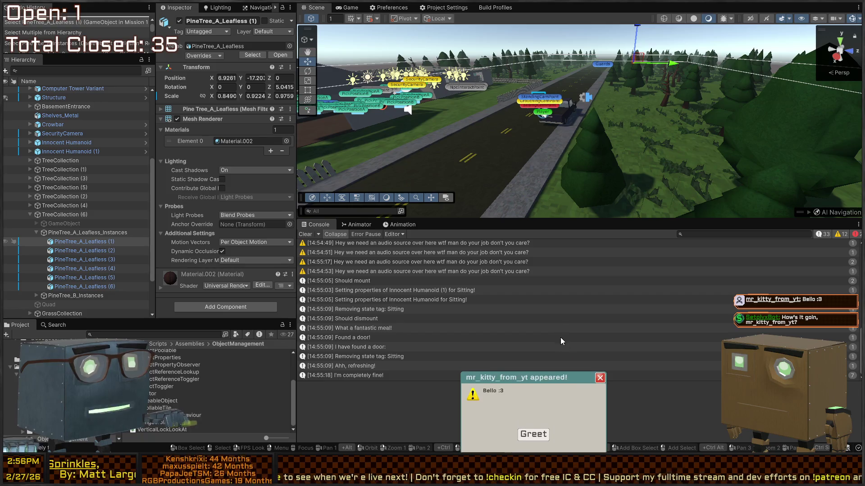
click(531, 419)
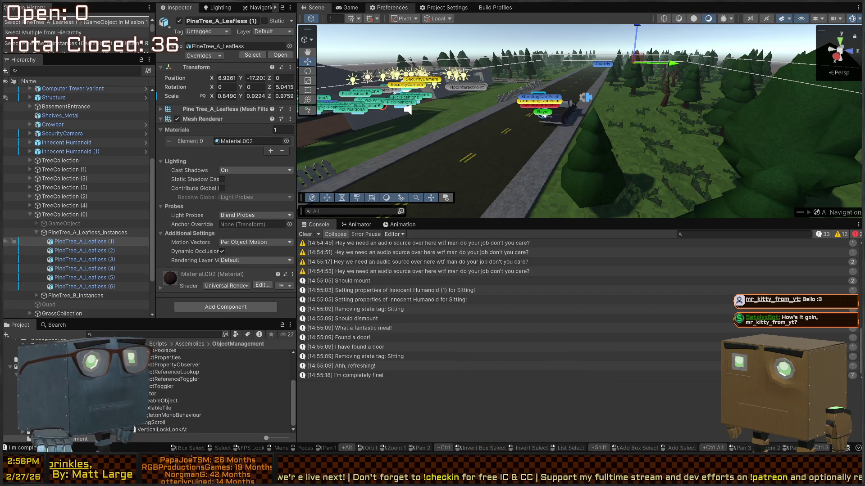
drag(574, 134, 564, 113)
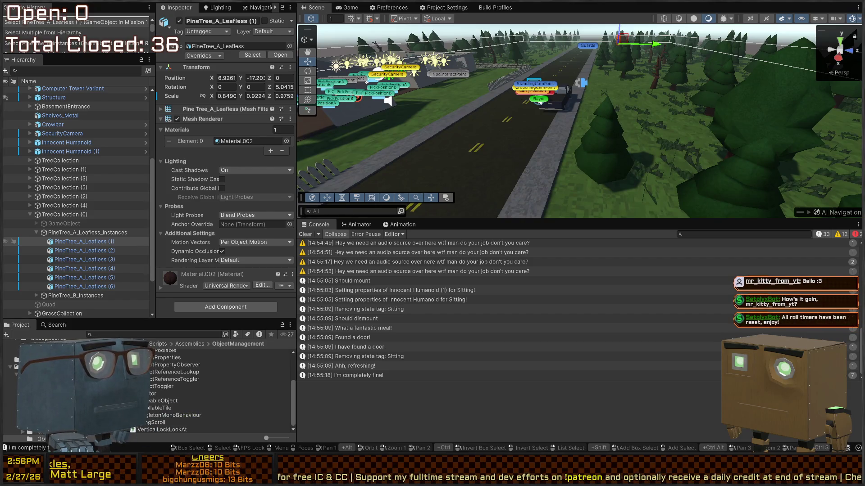
drag(581, 122, 459, 113)
scroll(72, 118, up, 5)
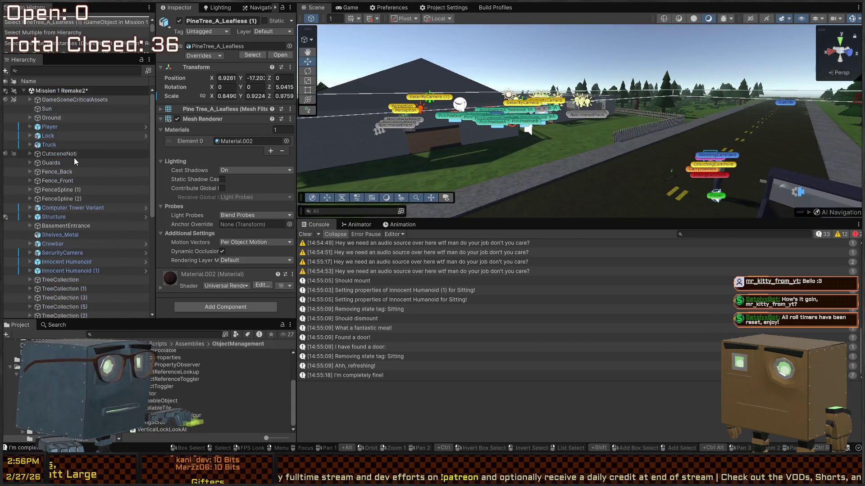
click(52, 108)
Undo the stray Sun colour change, save the scene, and open the Scenes folder
click(290, 219)
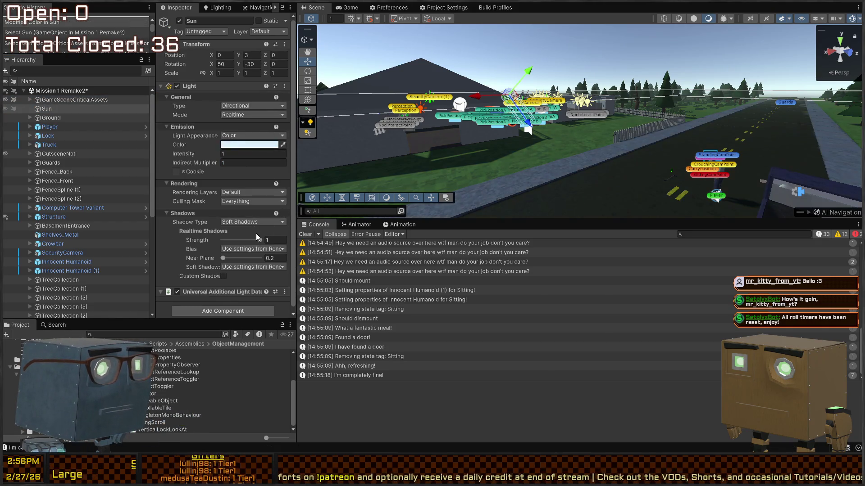
key(ctrl+z)
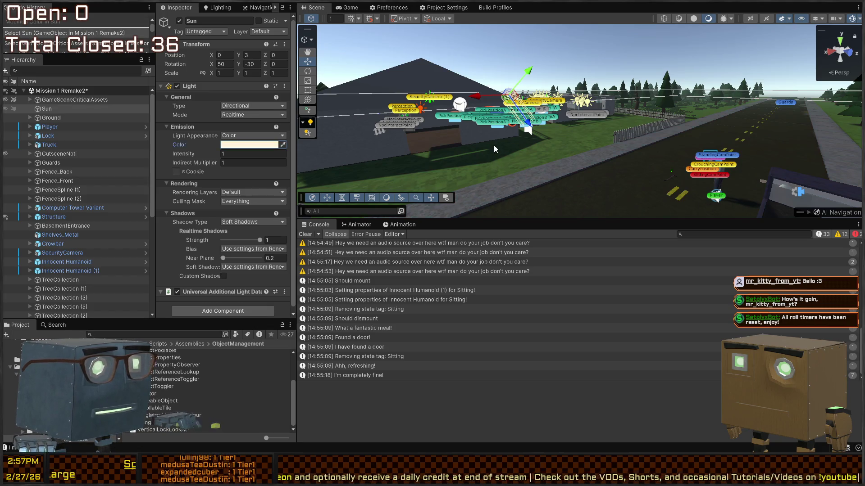
key(ctrl+s)
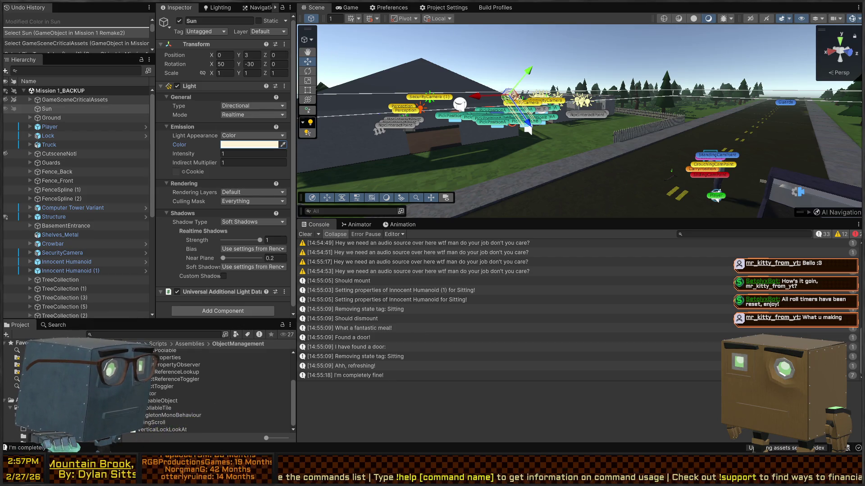
click(17, 358)
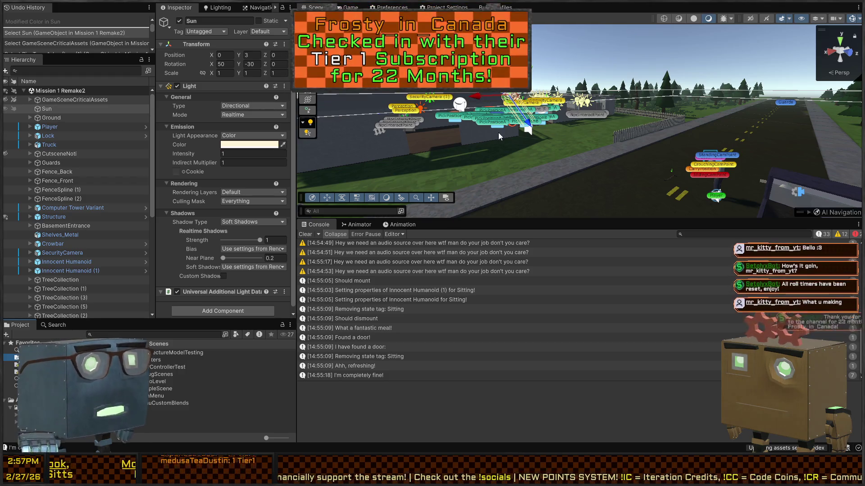
mouse_move(513, 130)
mouse_down()
mouse_move(652, 165)
mouse_move(517, 156)
mouse_move(660, 169)
mouse_move(607, 126)
mouse_move(299, 210)
mouse_up()
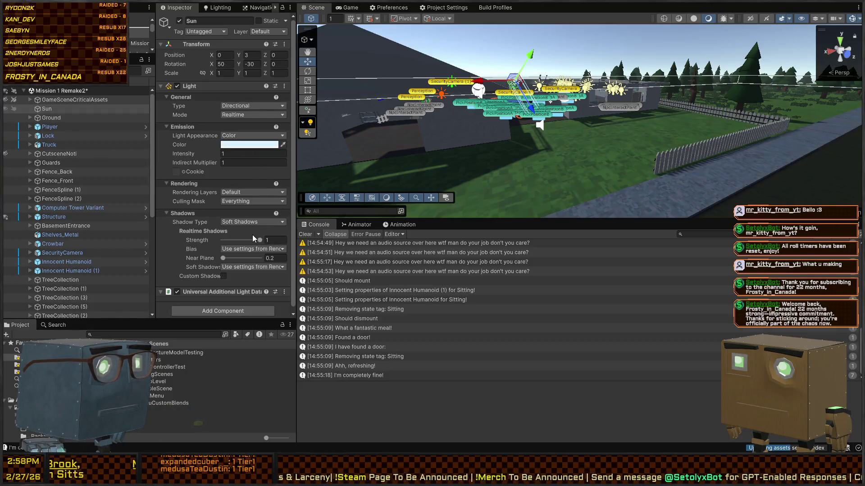
Give the Sun a pale blue colour and intensity 0.51, then search the Hierarchy for 'Main Camera'
key(ctrl+z)
key(ctrl+z)
key(ctrl+z)
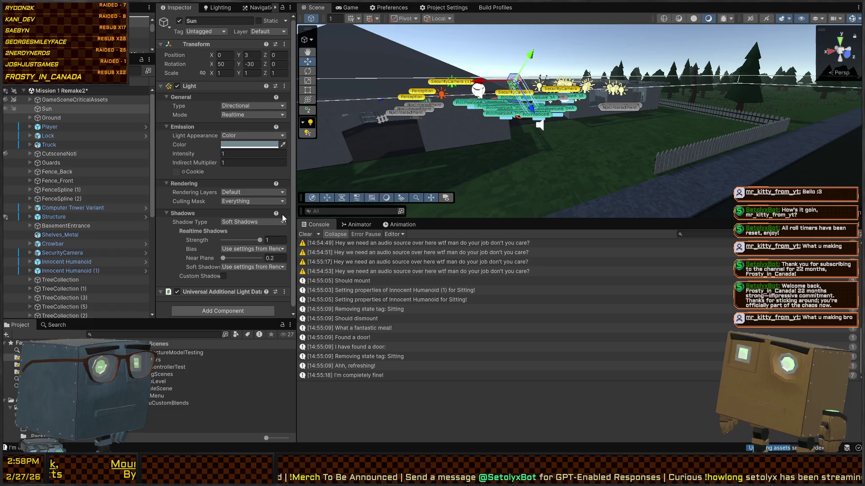
key(ctrl+z)
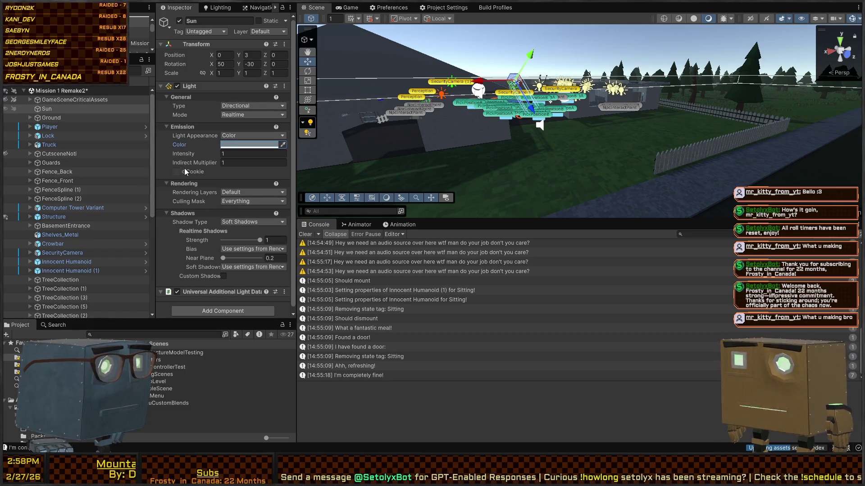
click(210, 157)
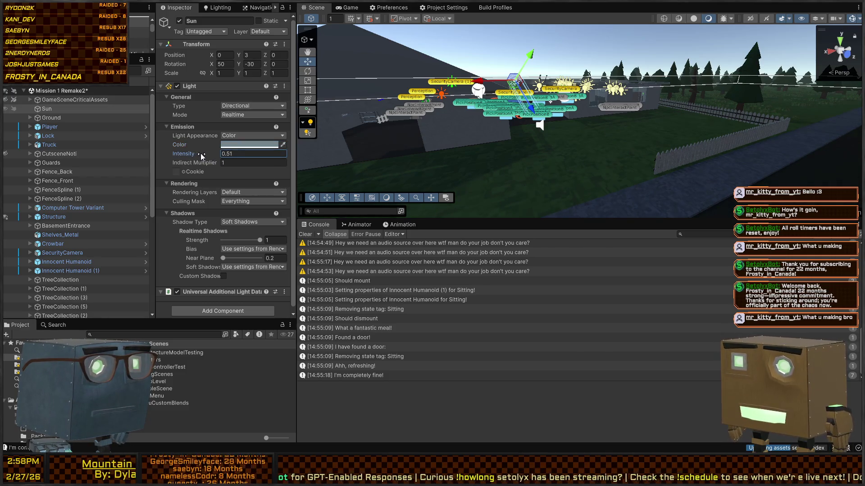
drag(766, 148, 404, 125)
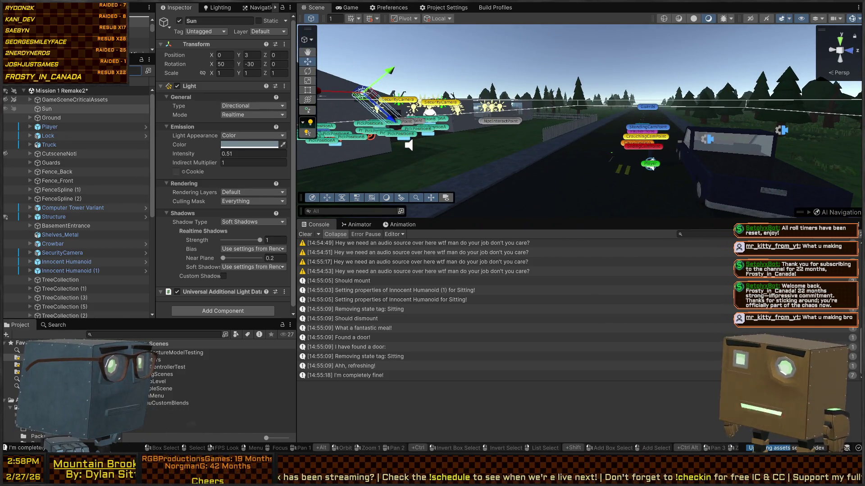
text(Main Camera)
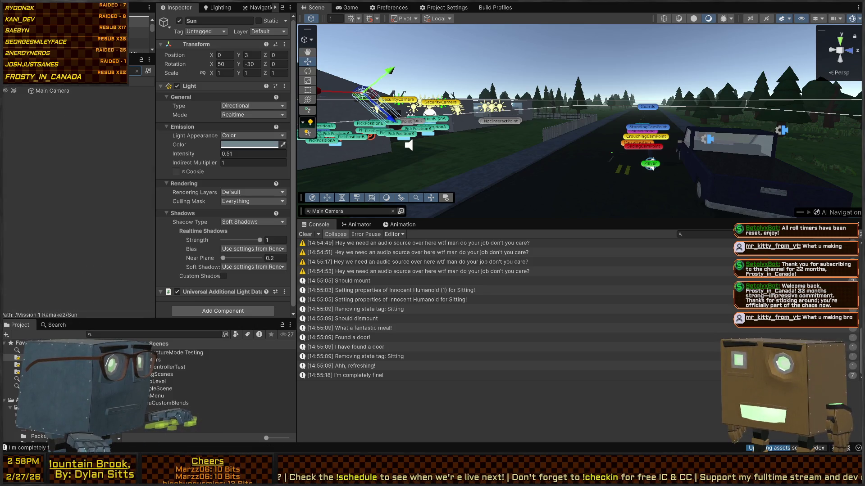
Select the Main Camera and review its Camera component while viewing down the road
click(72, 90)
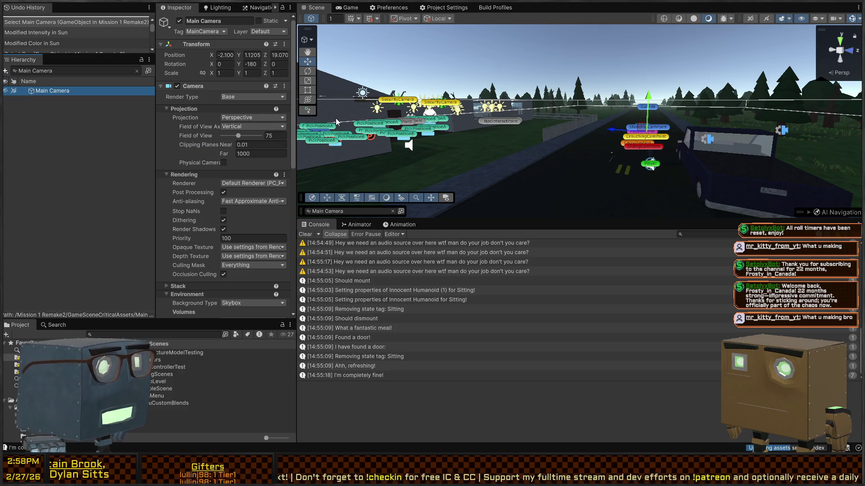
mouse_move(572, 106)
mouse_down()
mouse_move(636, 107)
mouse_move(573, 142)
mouse_move(367, 185)
mouse_up()
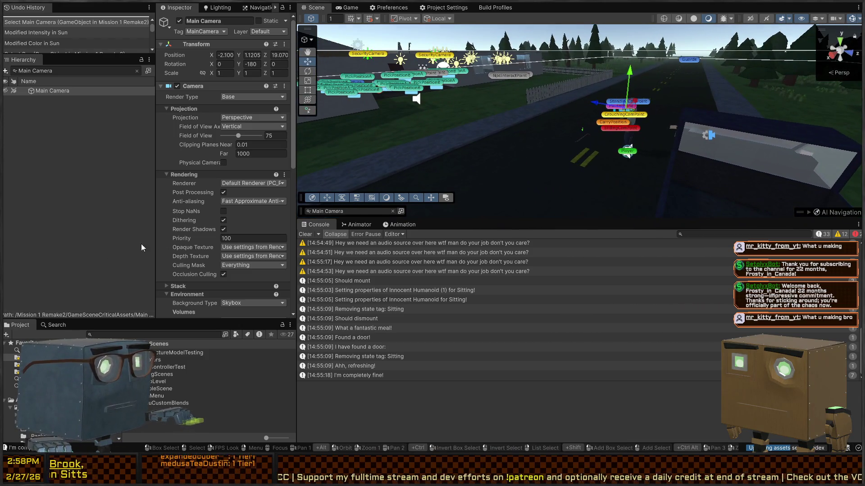
scroll(205, 199, down, 5)
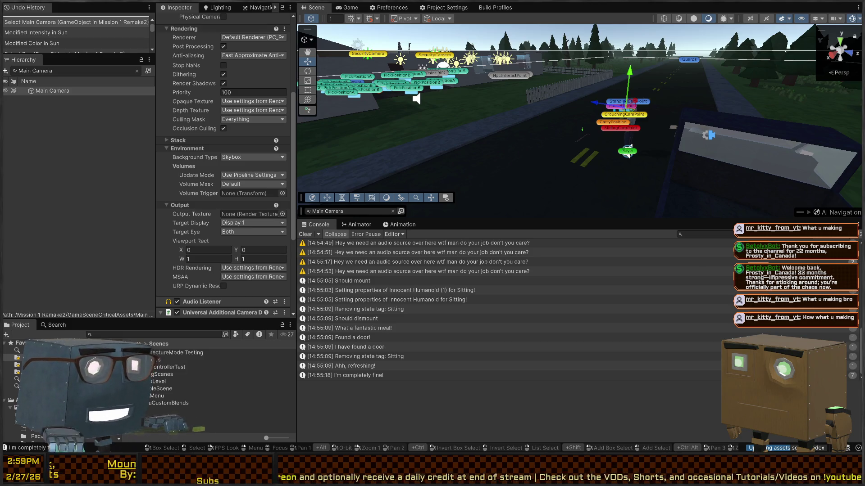
mouse_move(496, 123)
mouse_down()
mouse_move(536, 120)
mouse_move(281, 88)
mouse_move(331, 92)
mouse_move(526, 66)
mouse_up()
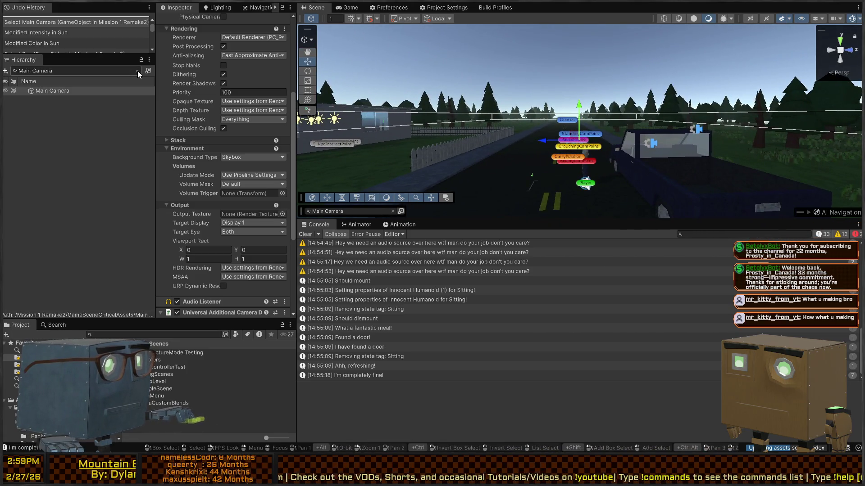
Clear the Hierarchy filter, check the camera's Background Type, and bring up the Lighting window
click(137, 71)
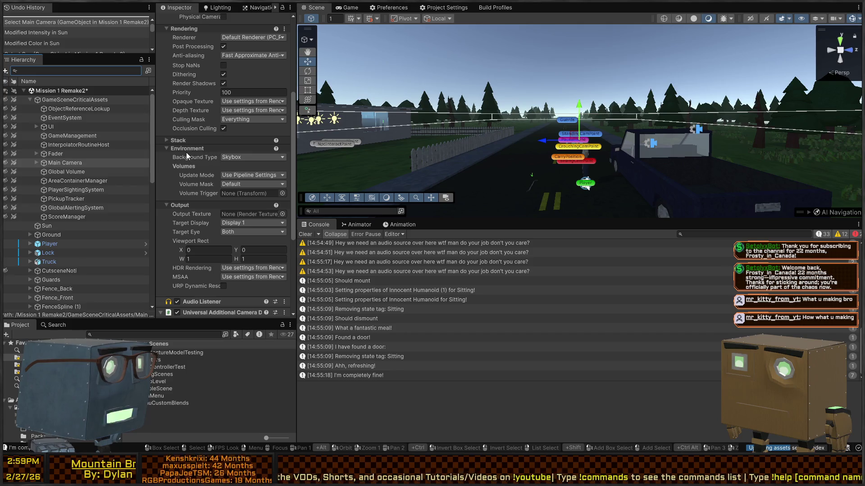
click(205, 155)
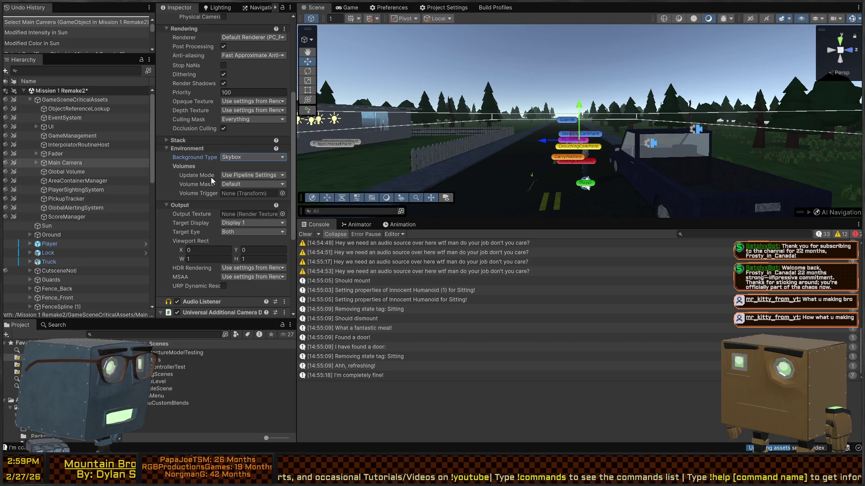
scroll(236, 190, down, 5)
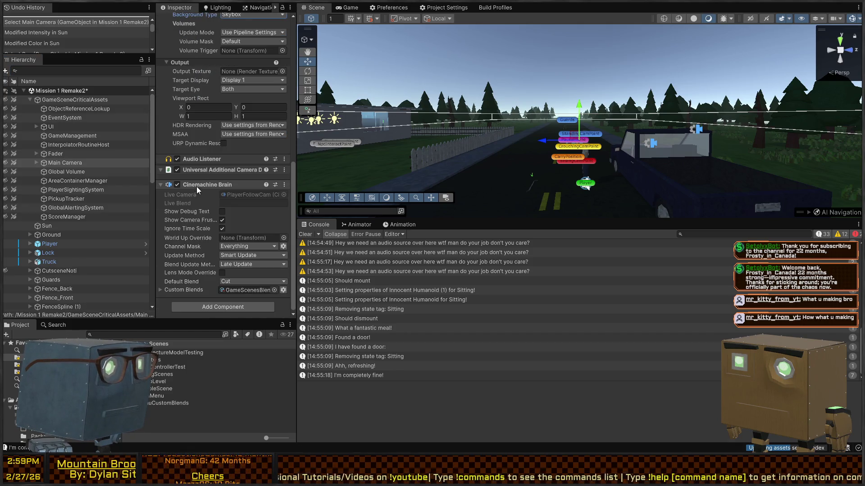
scroll(205, 238, up, 5)
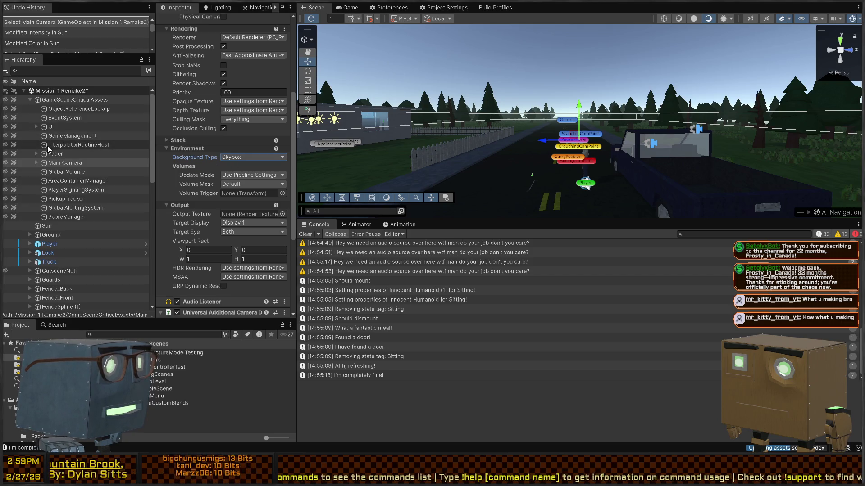
scroll(48, 145, down, 3)
scroll(153, 203, up, 3)
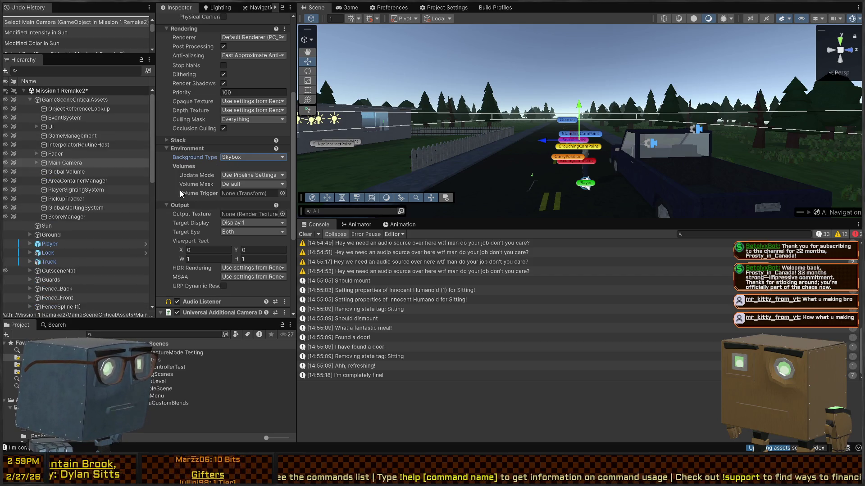
click(250, 10)
click(217, 7)
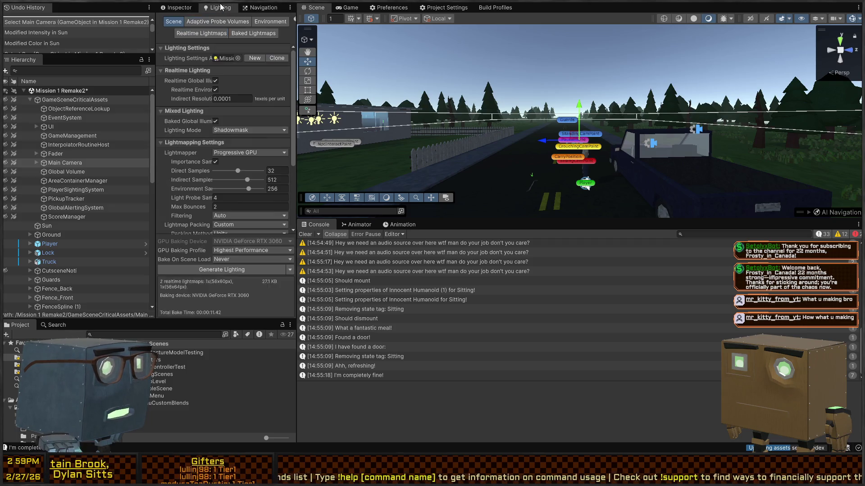
Show the Lighting Environment settings and drag the Sun light into the Sun Source field
click(270, 21)
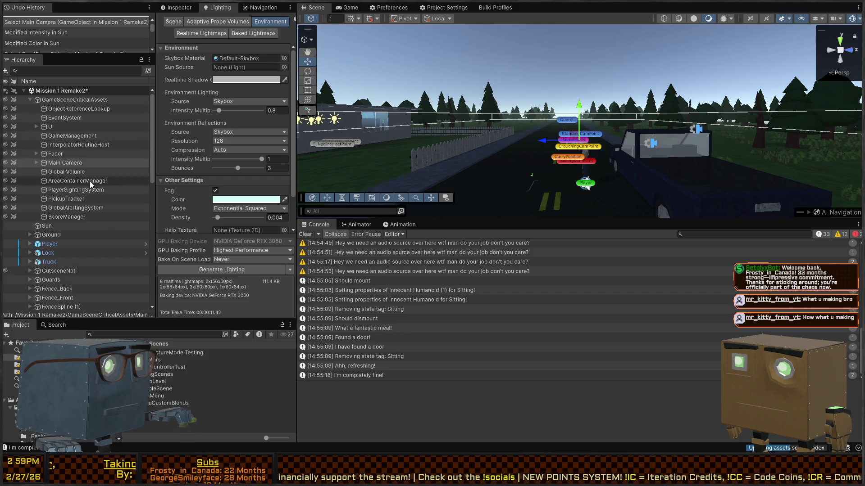
mouse_move(406, 135)
mouse_down()
mouse_move(369, 135)
mouse_move(472, 129)
mouse_up()
click(435, 133)
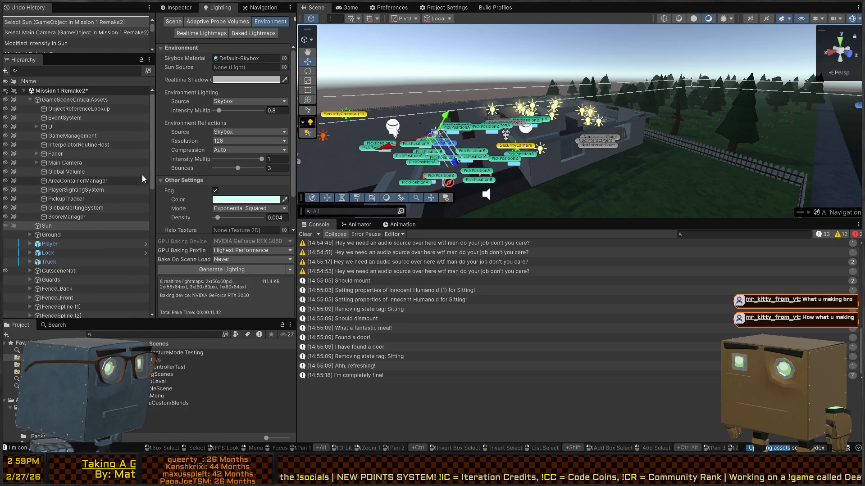
drag(49, 225, 260, 70)
mouse_move(563, 142)
mouse_down()
mouse_move(478, 102)
mouse_move(374, 144)
mouse_move(597, 136)
mouse_move(550, 140)
mouse_up()
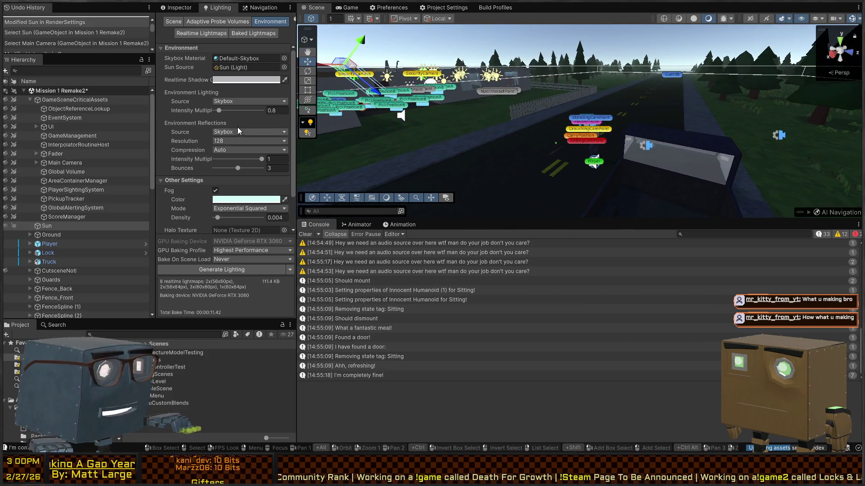
click(237, 101)
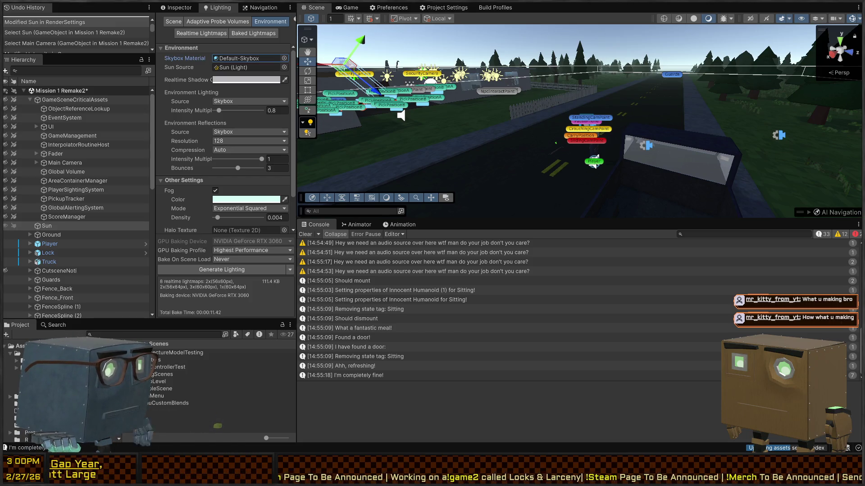
click(18, 404)
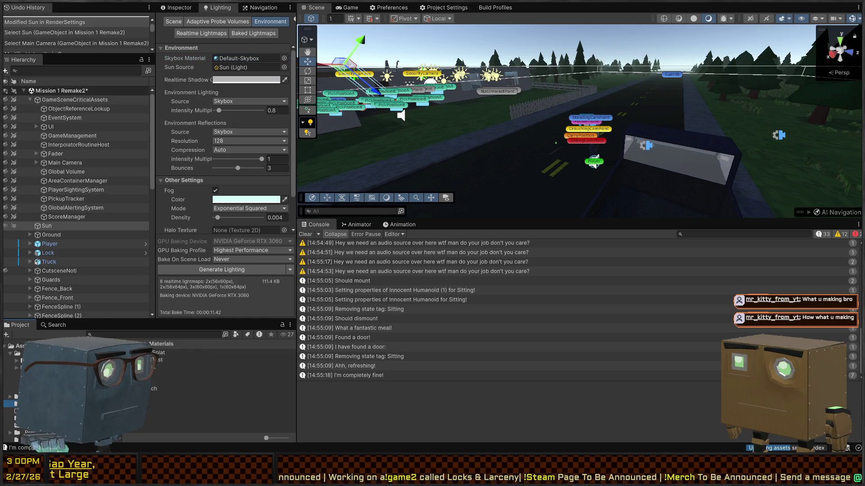
In Materials/Skybox, select the Skybox material and set its shader to Mobile/Skybox
click(150, 415)
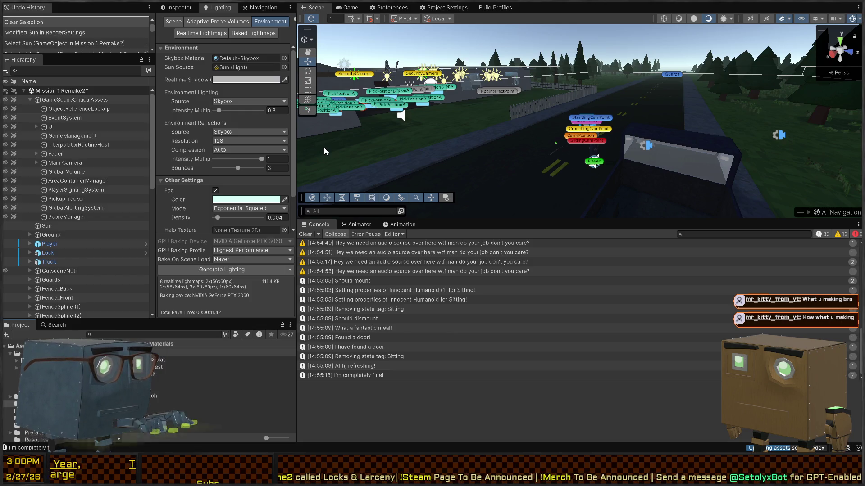
key(Down)
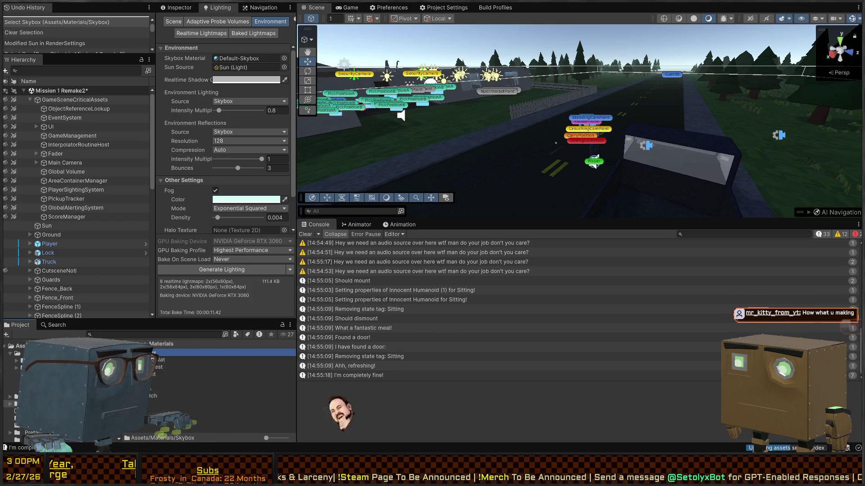
double_click(169, 355)
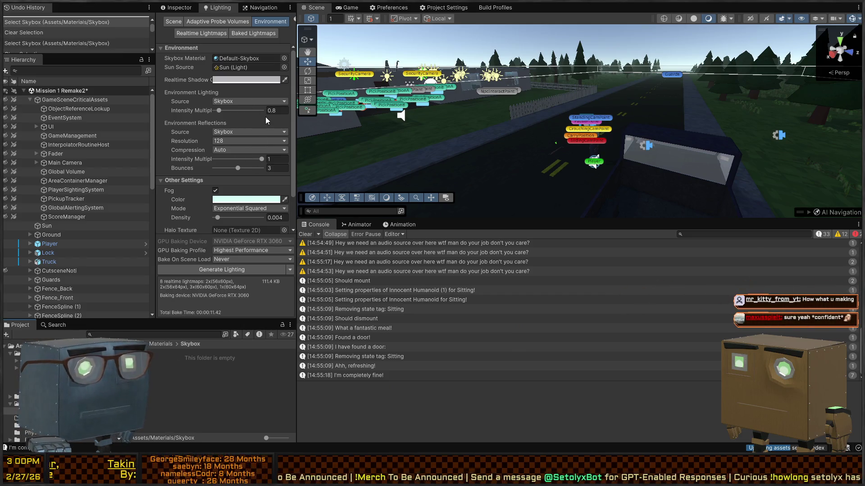
click(374, 130)
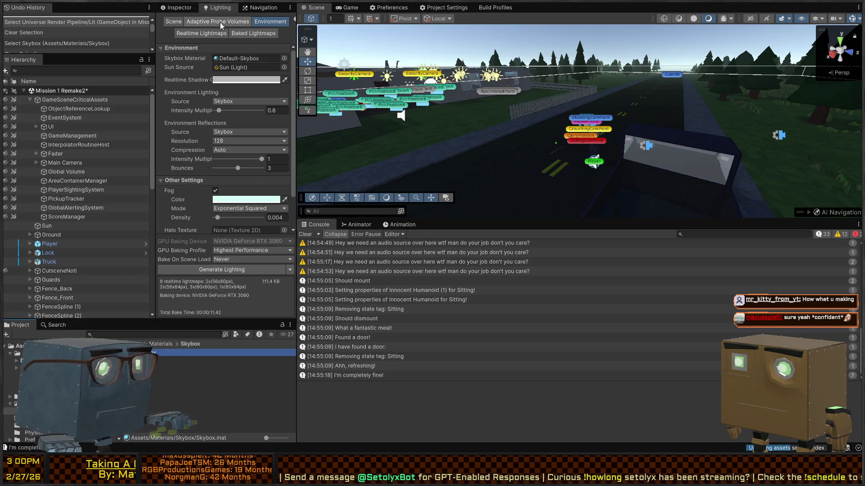
click(177, 7)
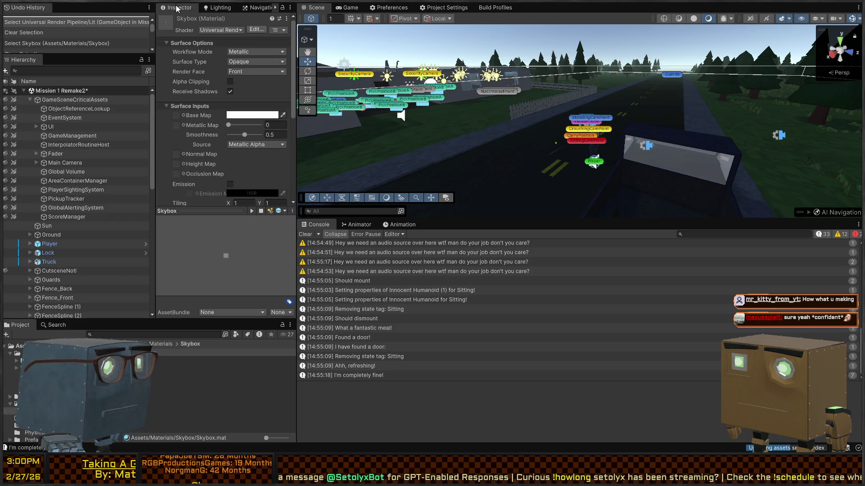
click(230, 31)
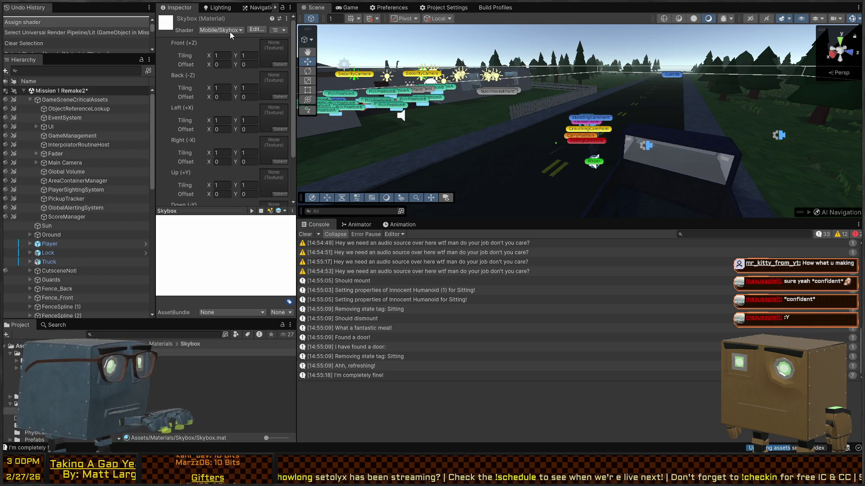
Switch the Skybox material to the Skybox/Procedural shader and confirm its Atmosphere Thickness value
click(238, 89)
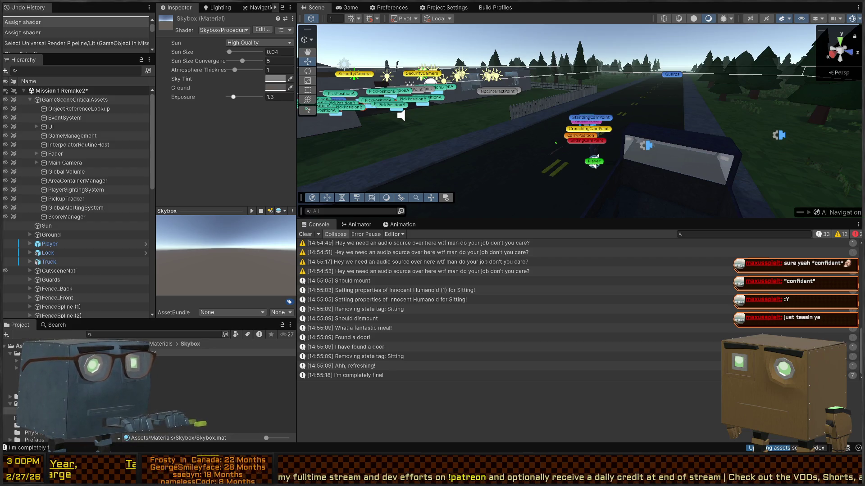
mouse_move(599, 126)
mouse_down()
mouse_move(679, 99)
mouse_move(573, 129)
mouse_move(598, 159)
mouse_move(455, 118)
mouse_up()
key(w)
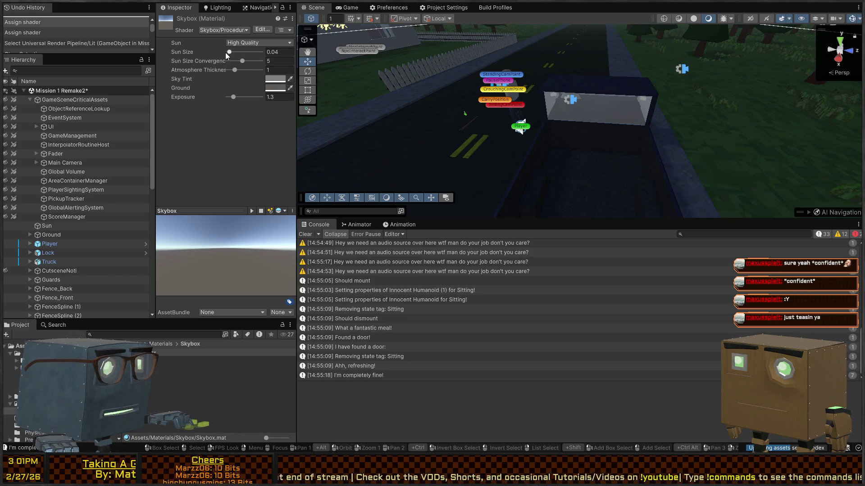
click(173, 70)
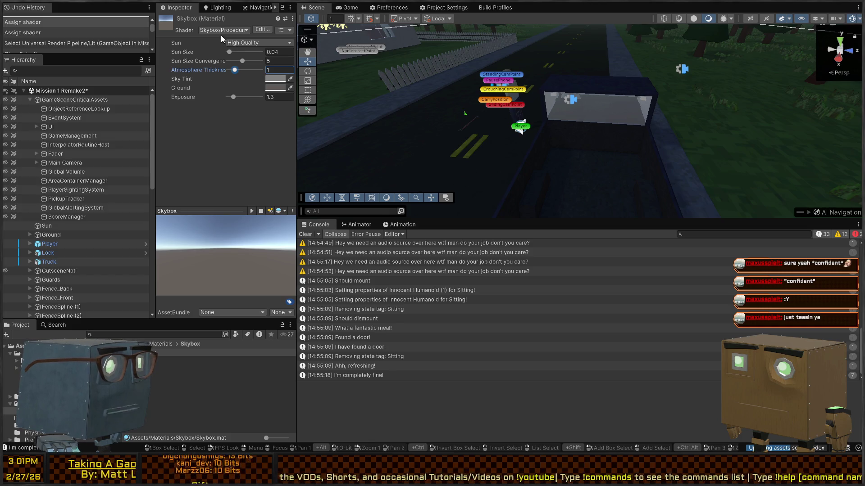
key(Return)
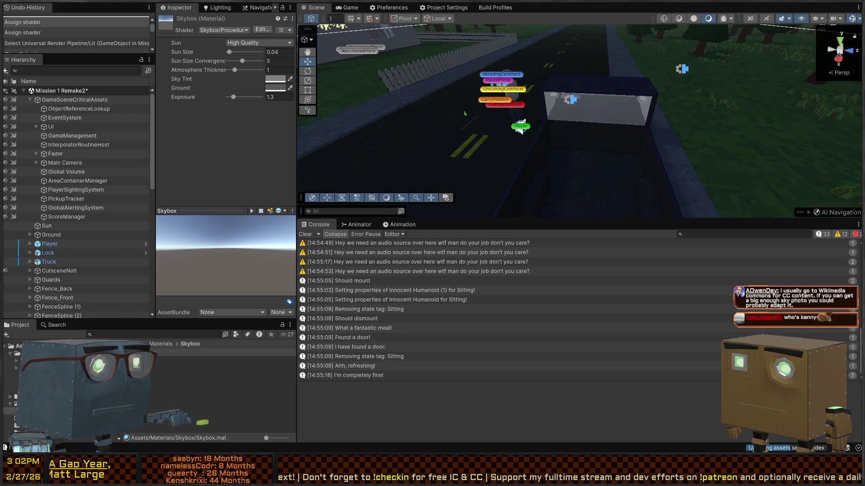
mouse_move(549, 167)
mouse_down()
mouse_move(554, 96)
mouse_move(413, 110)
mouse_up()
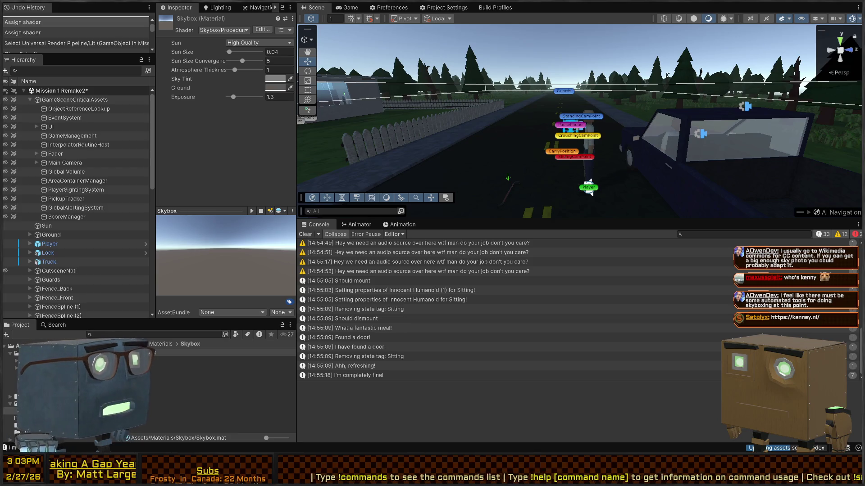
Replace Default-Skybox with the Skybox material as the Lighting environment's Skybox Material
key(w)
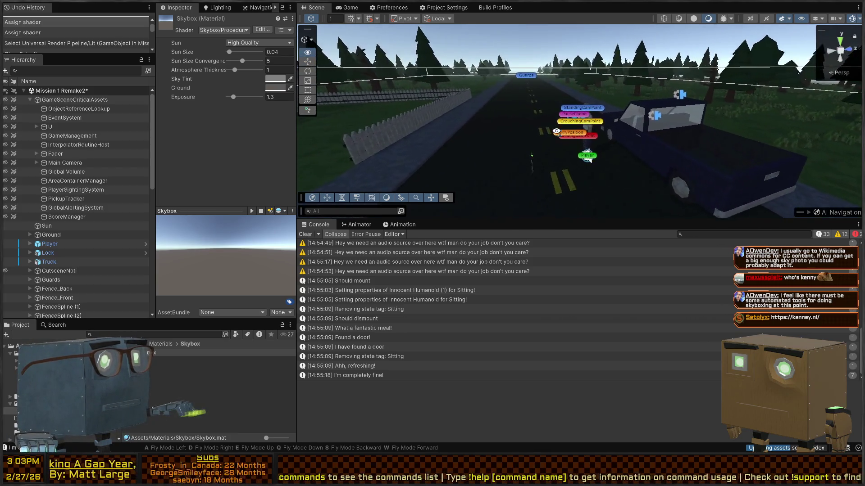
key(w)
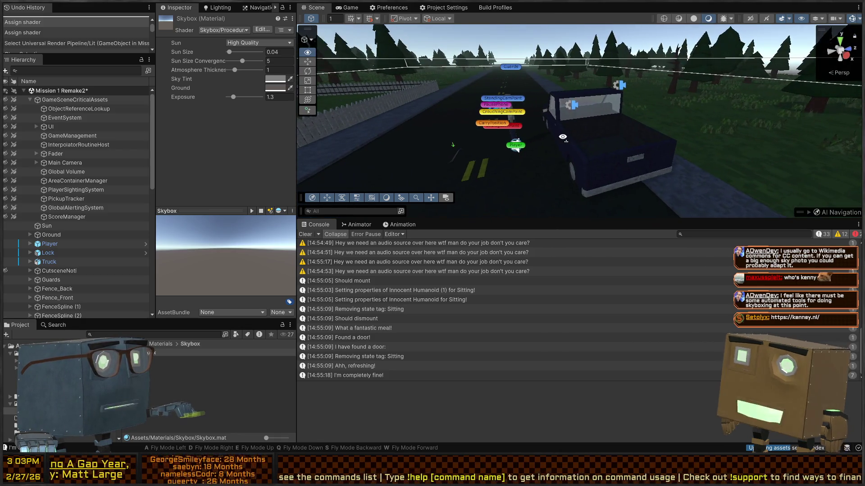
key(w)
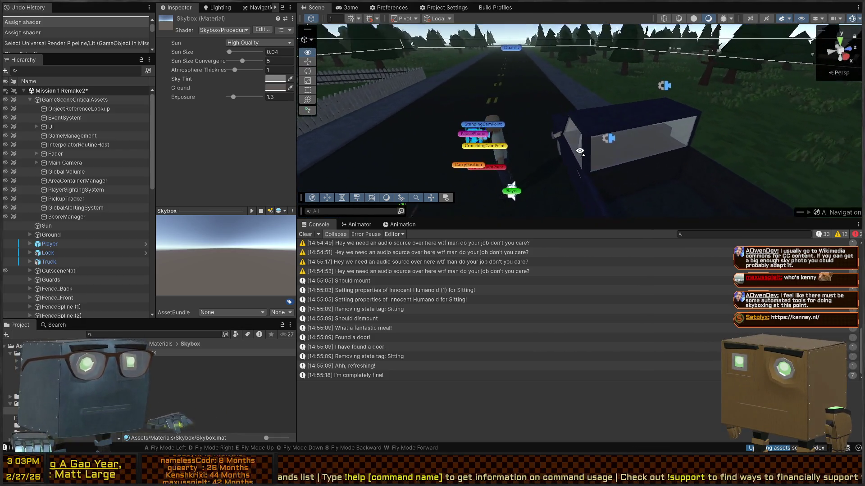
key(w)
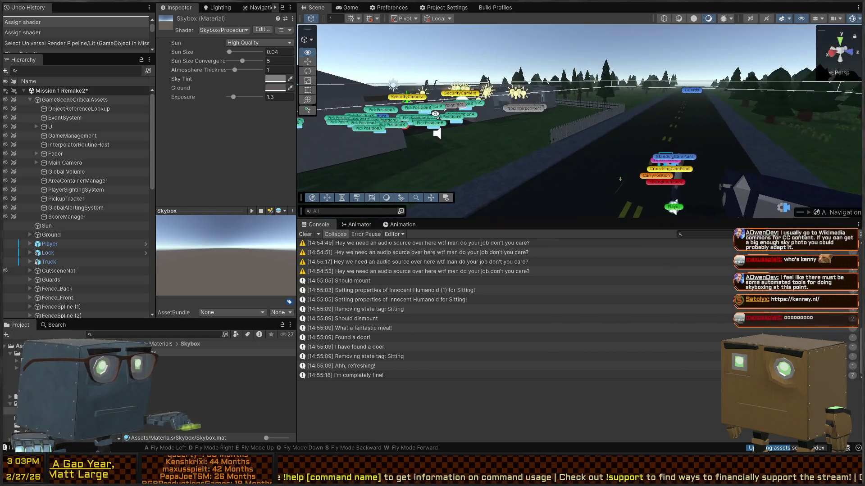
key(w)
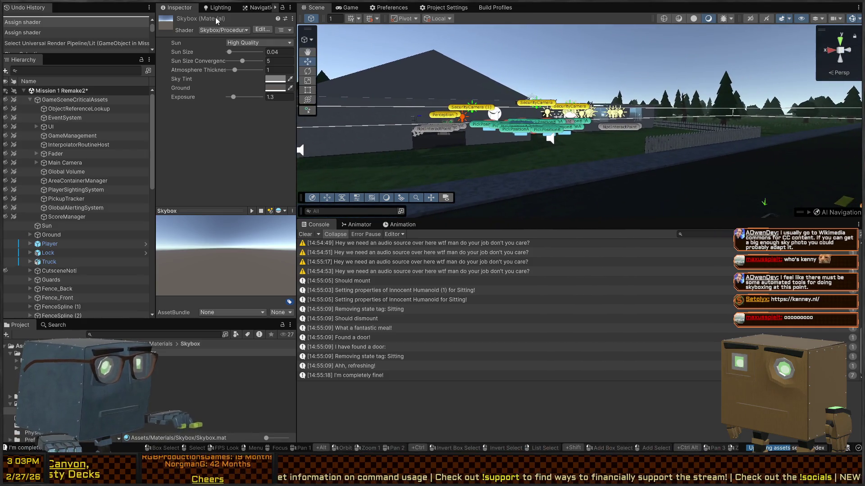
click(259, 7)
click(218, 7)
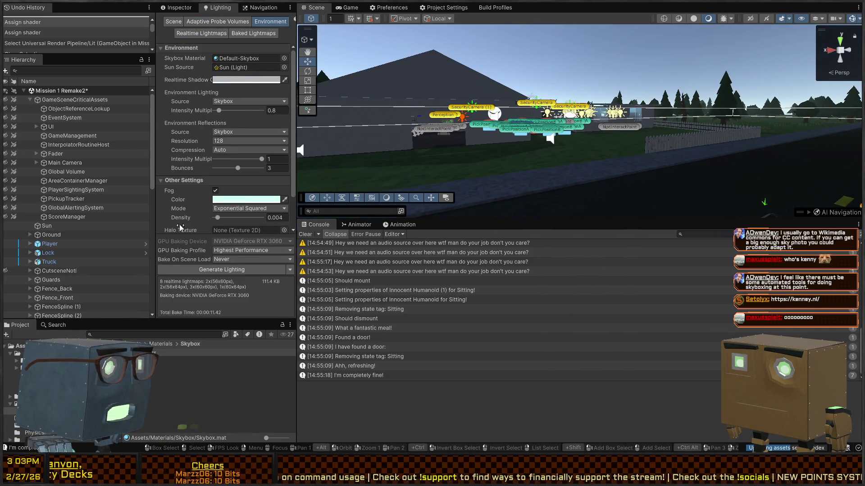
mouse_move(180, 353)
mouse_down()
mouse_move(226, 90)
mouse_move(239, 61)
mouse_up()
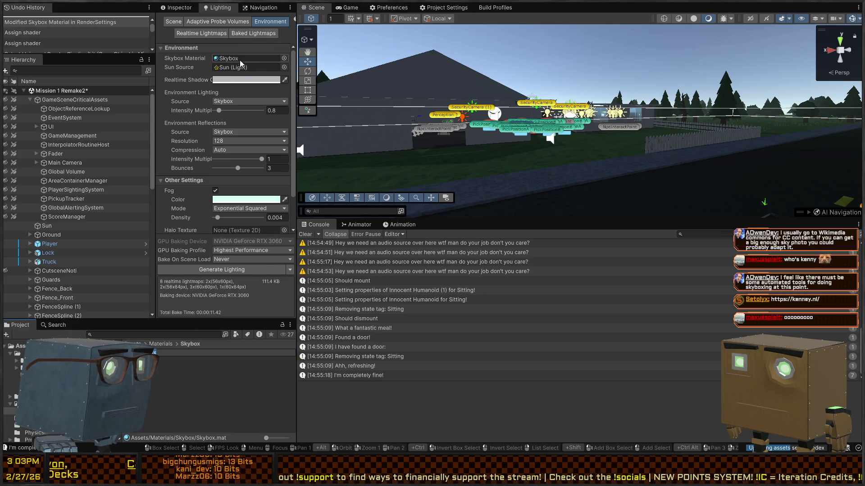
click(178, 7)
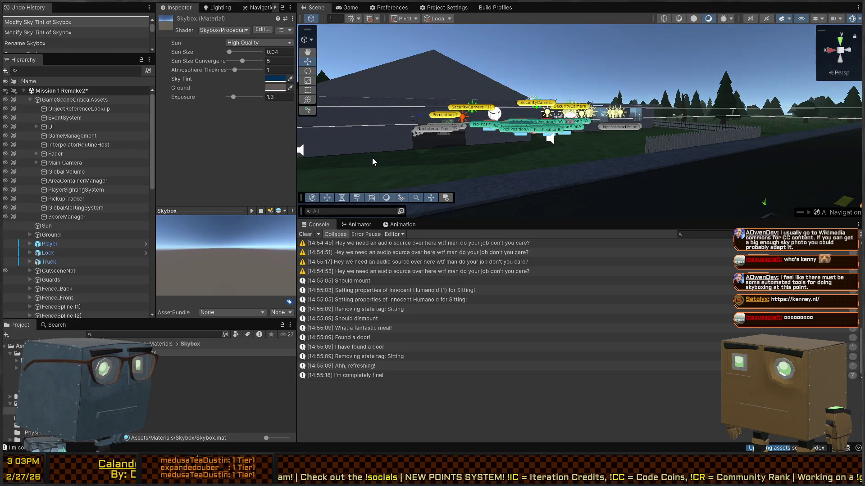
Thin the Skybox's atmosphere to 0.25 for a darker night sky and check it down the road
mouse_move(373, 164)
mouse_down()
mouse_move(458, 54)
mouse_move(455, 90)
mouse_move(446, 88)
mouse_up()
mouse_move(235, 69)
mouse_down()
mouse_move(228, 70)
mouse_move(256, 61)
mouse_move(224, 62)
mouse_move(270, 62)
mouse_move(230, 52)
mouse_up()
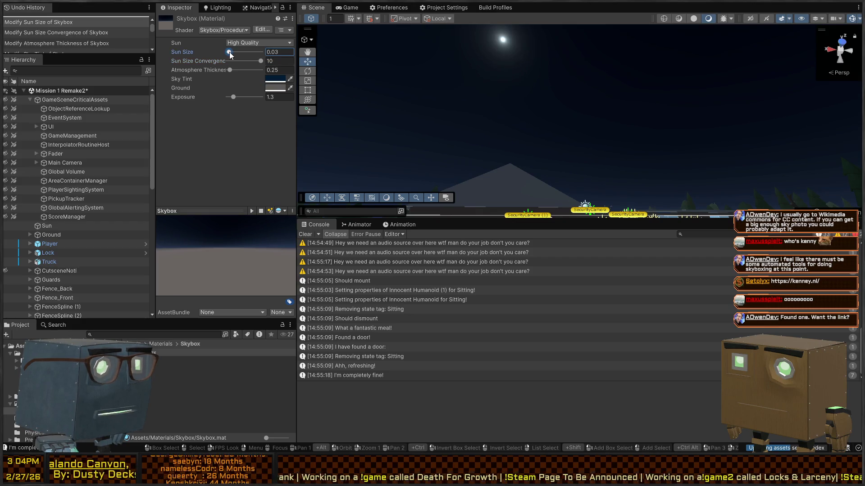
right_click(428, 81)
key(w)
mouse_move(506, 184)
mouse_down()
mouse_move(428, 181)
mouse_move(735, 189)
mouse_move(409, 177)
mouse_up()
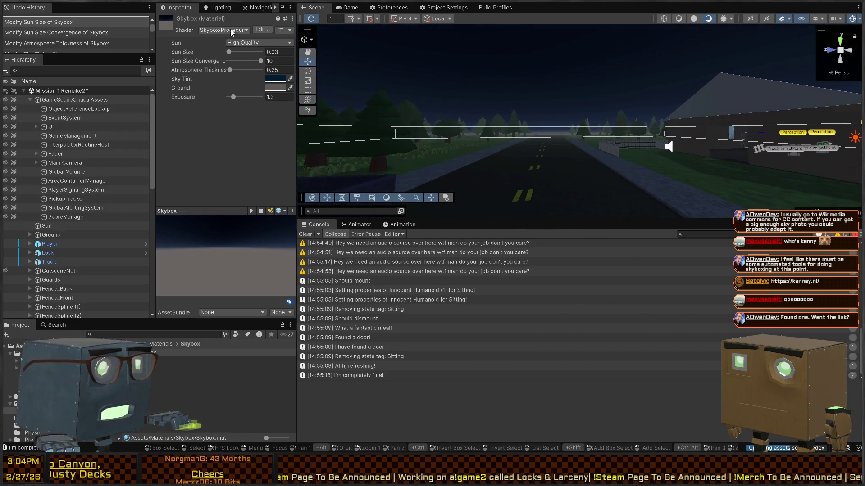
click(217, 7)
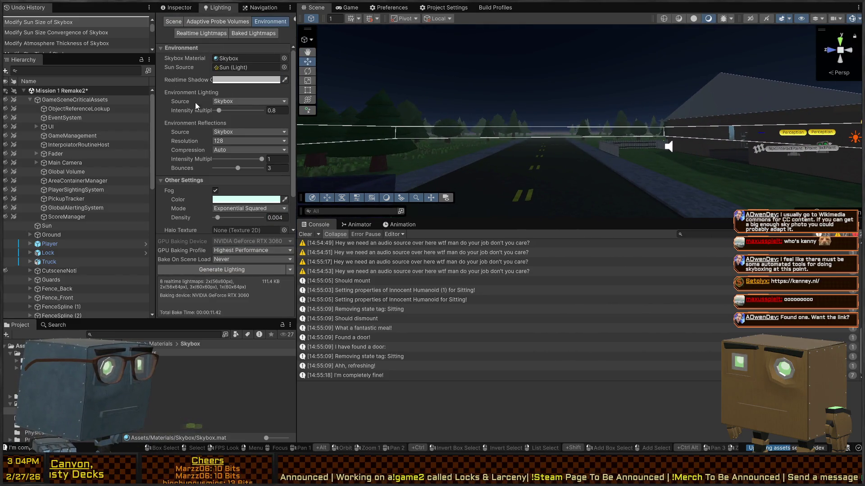
Raise the dark blue fog's density to 0.014 in Lighting Environment
scroll(170, 154, down, 3)
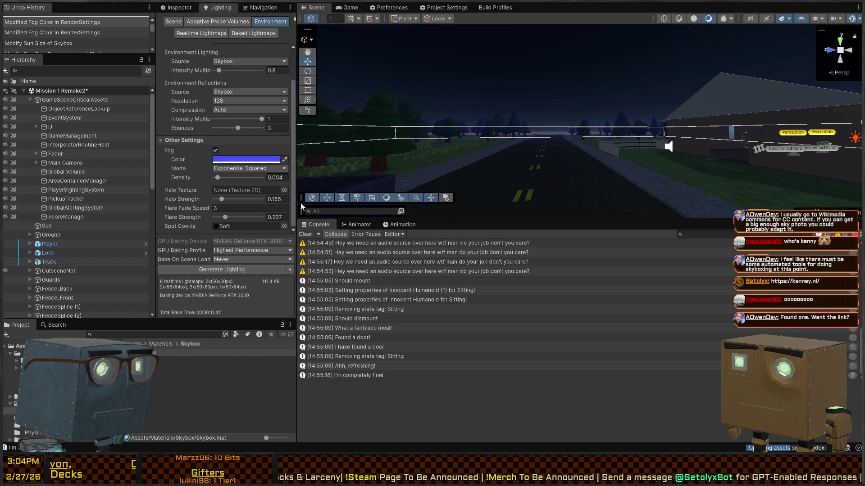
drag(217, 177, 220, 177)
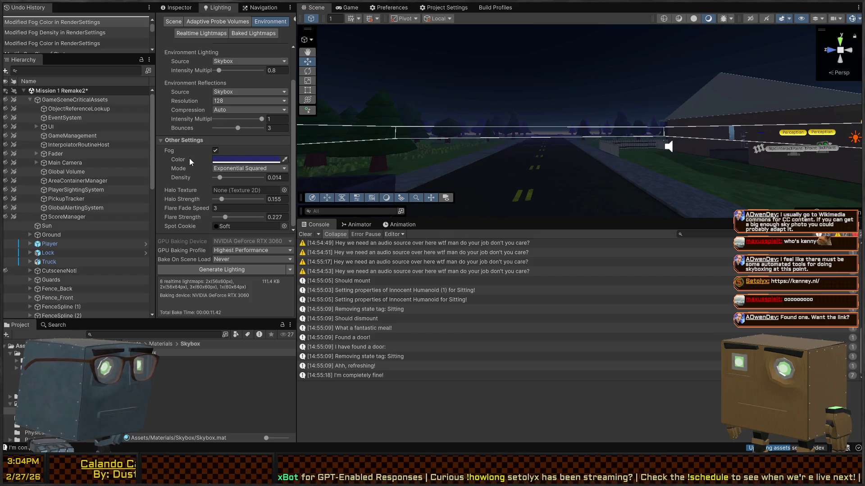
mouse_move(496, 117)
mouse_down()
mouse_move(711, 151)
mouse_move(774, 140)
mouse_move(618, 124)
mouse_move(375, 149)
mouse_up()
Play-test the level, then regenerate the lighting into 8 realtime lightmaps
click(349, 7)
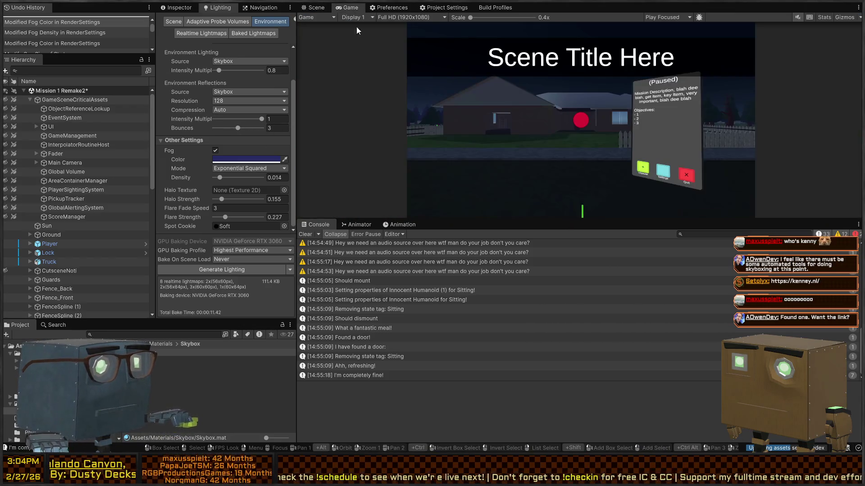
key(ctrl+p)
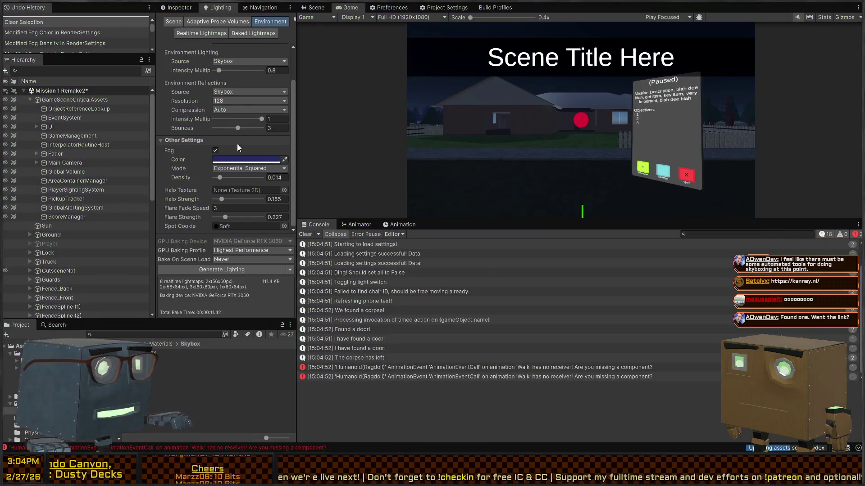
click(242, 271)
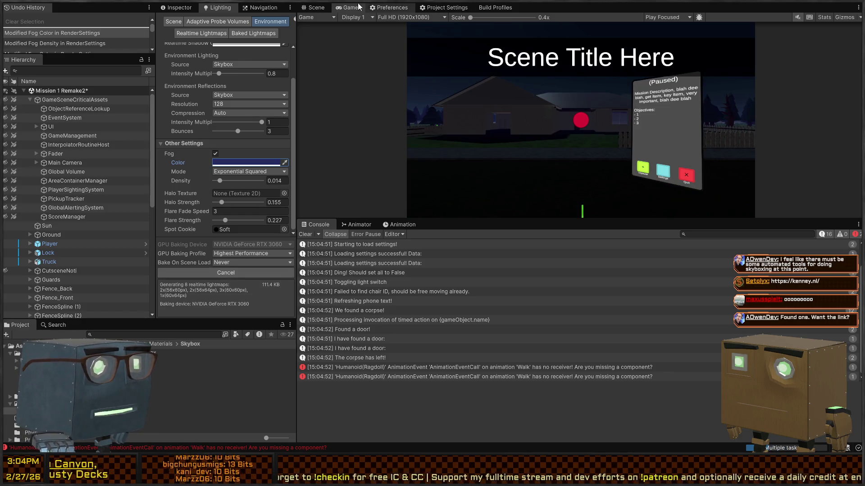
click(314, 7)
drag(609, 121, 615, 132)
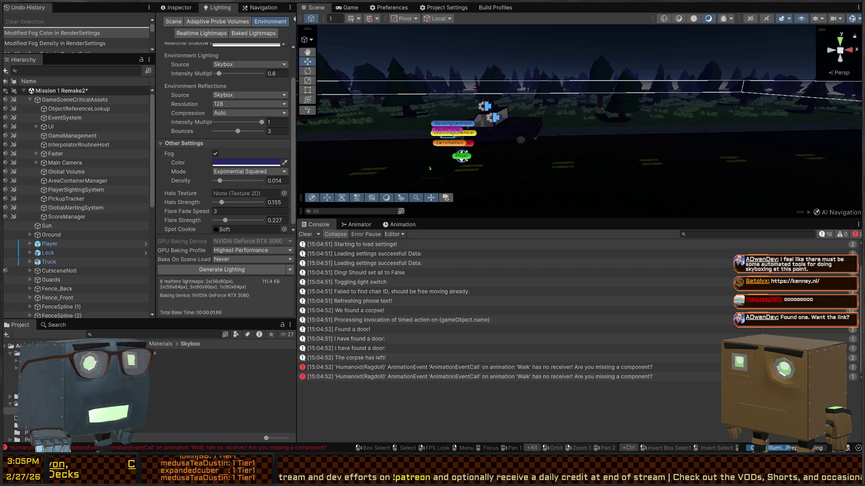
mouse_move(652, 119)
mouse_down()
mouse_move(285, 113)
mouse_move(601, 122)
mouse_move(701, 109)
mouse_move(639, 109)
mouse_up()
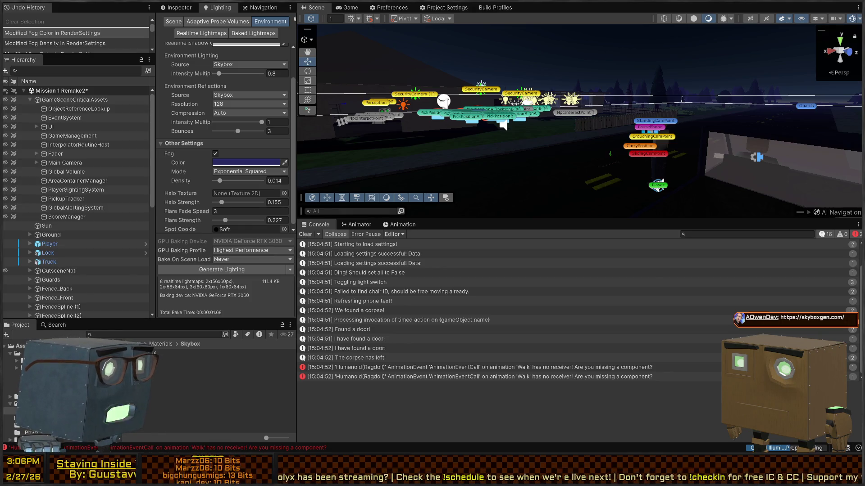
Bring up Sky Box Generator and tilt its preview up to show the sun
key(alt+Tab)
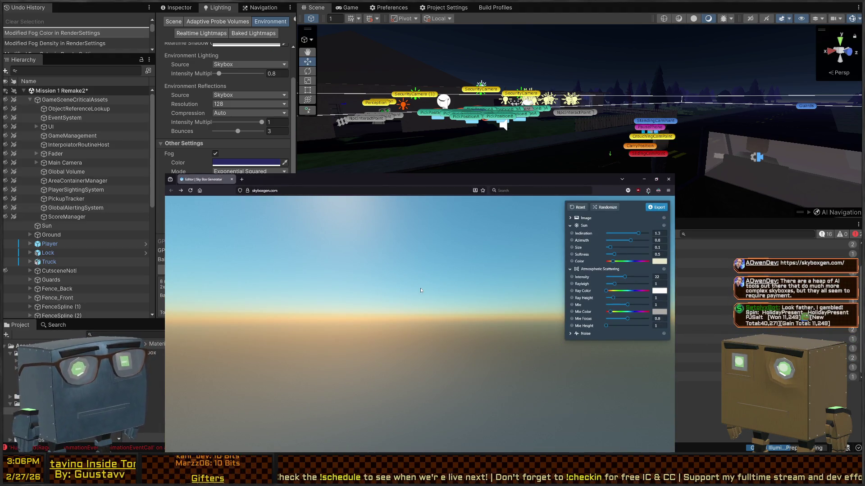
drag(423, 328, 391, 263)
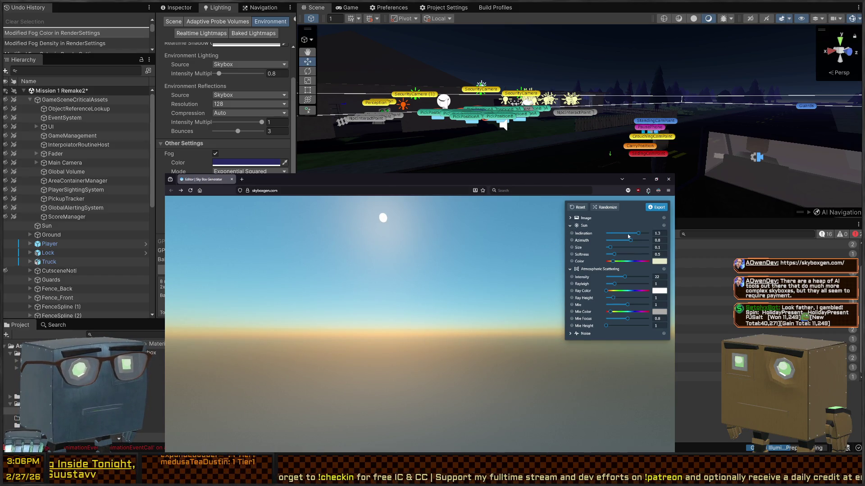
click(570, 218)
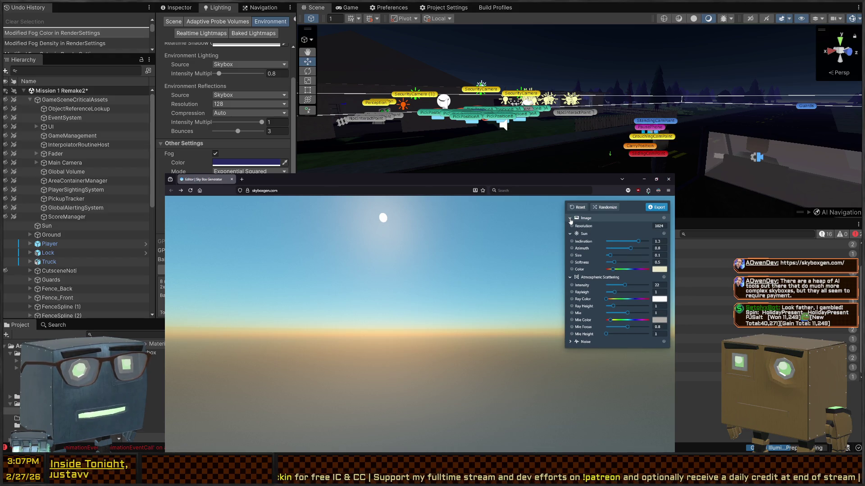
click(570, 219)
Lower sun inclination, atmospheric intensity to 18.29, ray height and Mie, then expand Noise
mouse_move(638, 233)
mouse_down()
mouse_move(626, 233)
mouse_move(637, 234)
mouse_move(631, 244)
mouse_up()
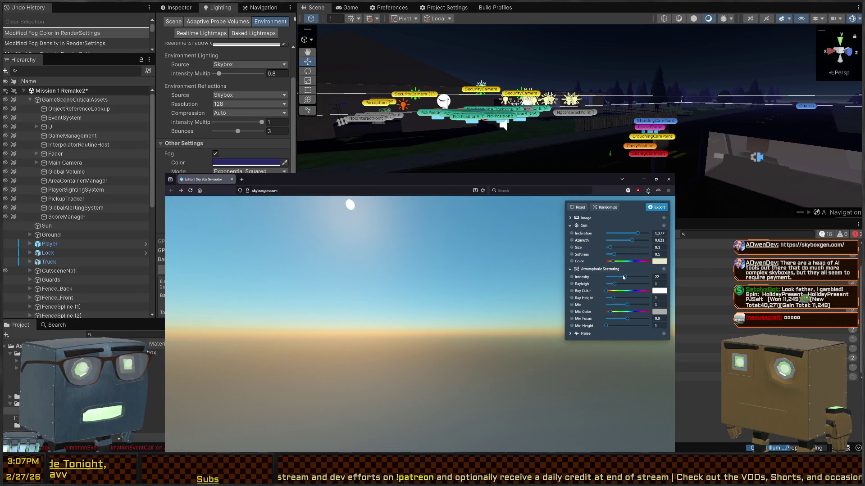
mouse_move(625, 278)
mouse_down()
mouse_move(616, 277)
mouse_move(626, 284)
mouse_up()
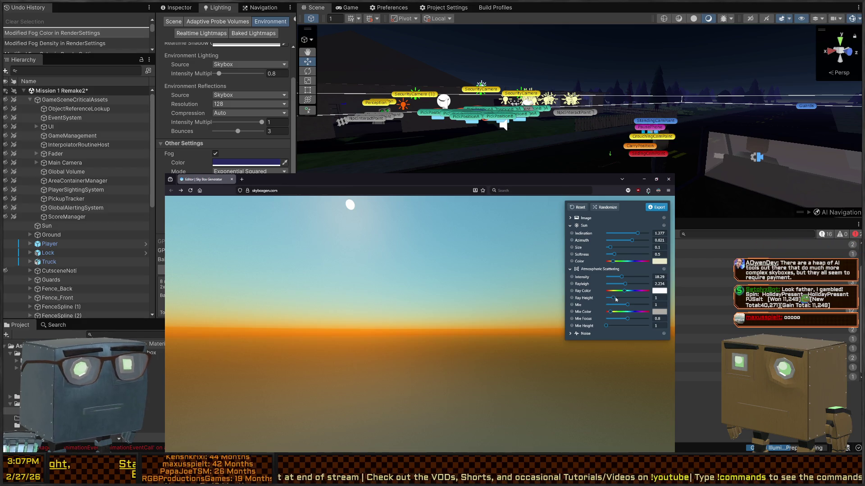
mouse_move(613, 298)
mouse_down()
mouse_move(629, 297)
mouse_move(613, 297)
mouse_up()
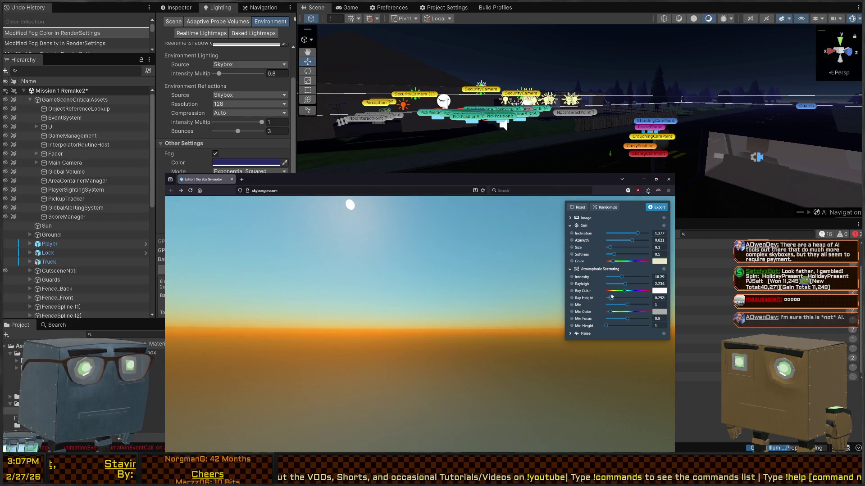
mouse_move(628, 305)
mouse_down()
mouse_move(611, 306)
mouse_move(640, 304)
mouse_move(618, 305)
mouse_move(635, 318)
mouse_move(607, 325)
mouse_up()
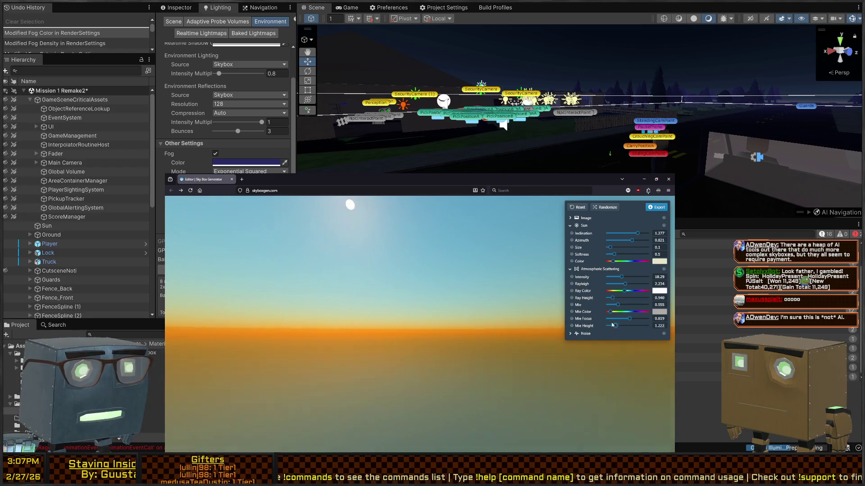
click(586, 333)
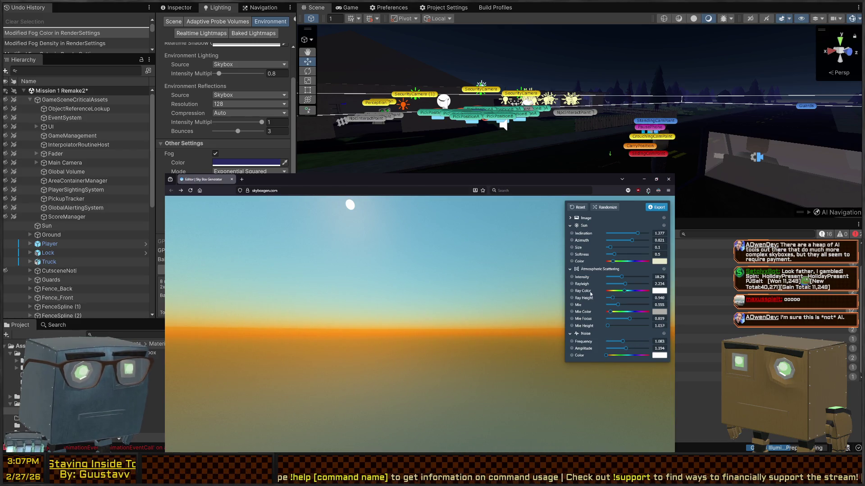
Randomize the sky repeatedly until a sun disc appears, then centre the sun in the preview
click(570, 218)
click(604, 207)
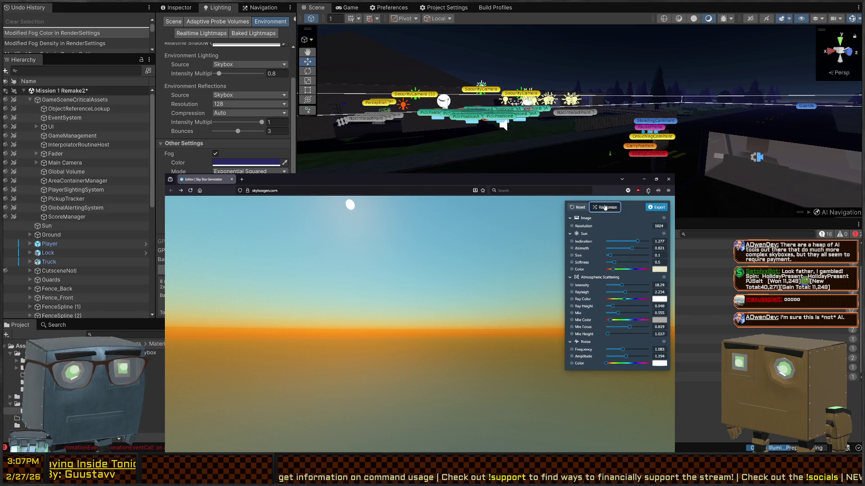
click(605, 207)
click(605, 208)
click(605, 208)
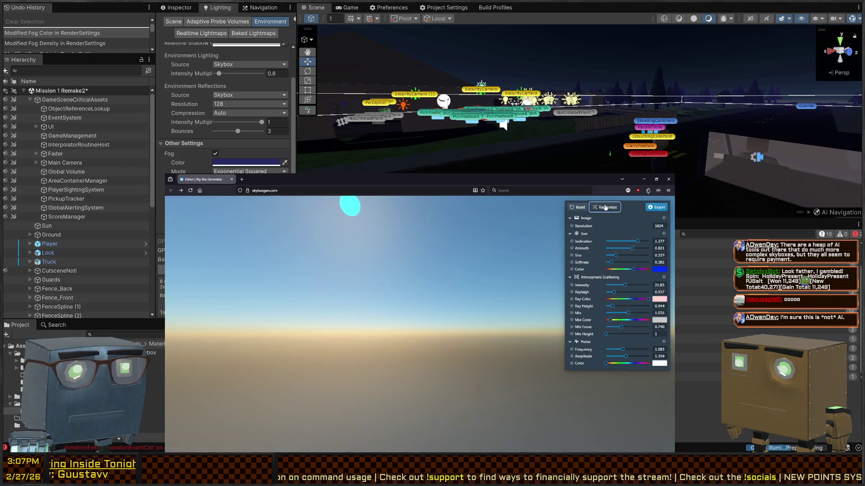
click(605, 207)
click(605, 207)
click(605, 207)
click(605, 207)
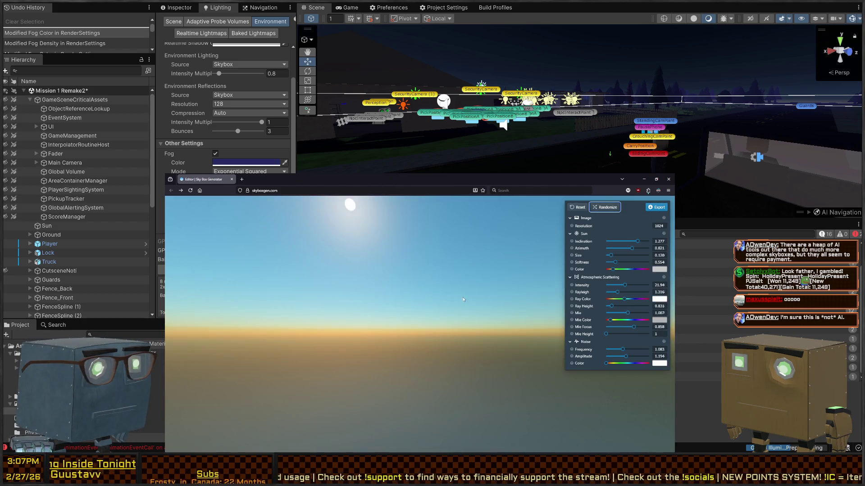
drag(425, 292, 435, 293)
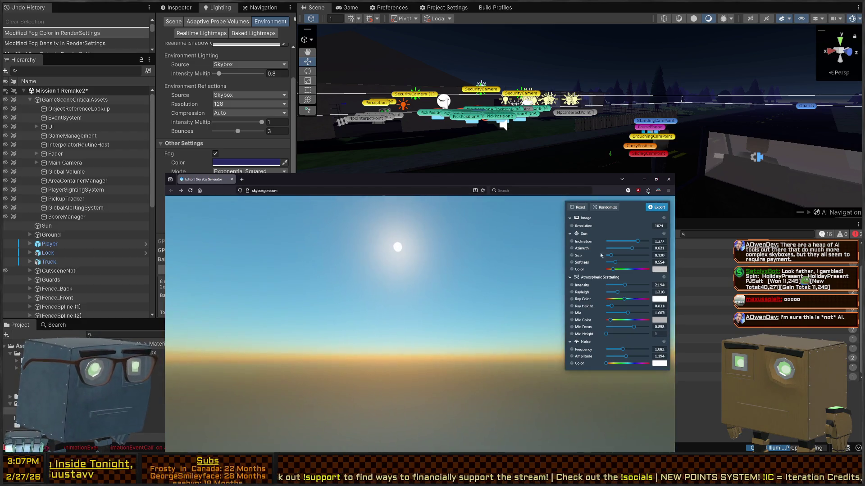
Keep randomizing until a grey, hazy sky appears and rotate the sun upward
click(601, 208)
click(601, 208)
click(601, 208)
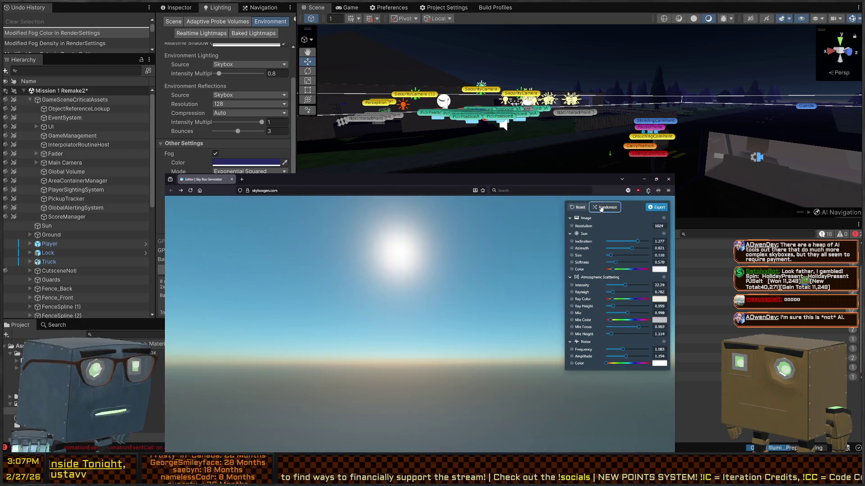
click(602, 208)
click(601, 208)
click(602, 208)
click(601, 208)
click(601, 208)
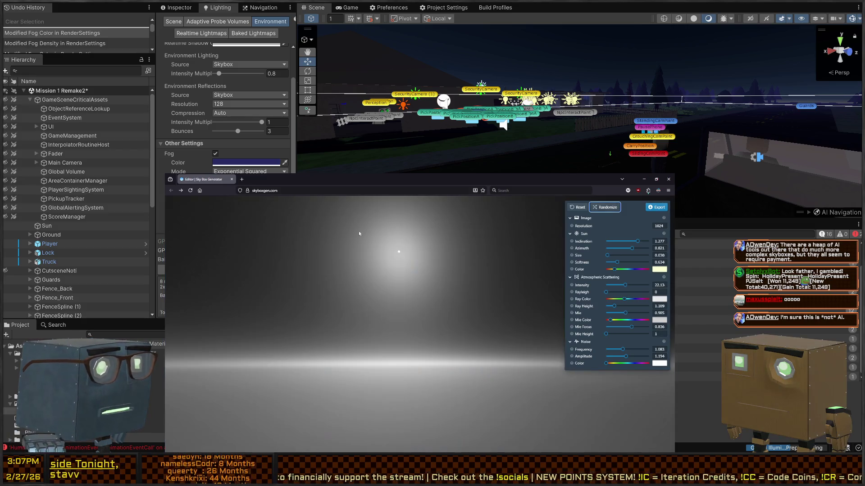
mouse_move(463, 299)
mouse_down()
mouse_move(561, 305)
mouse_move(305, 296)
mouse_move(479, 303)
mouse_move(443, 342)
mouse_move(418, 277)
mouse_move(411, 296)
mouse_move(426, 304)
mouse_up()
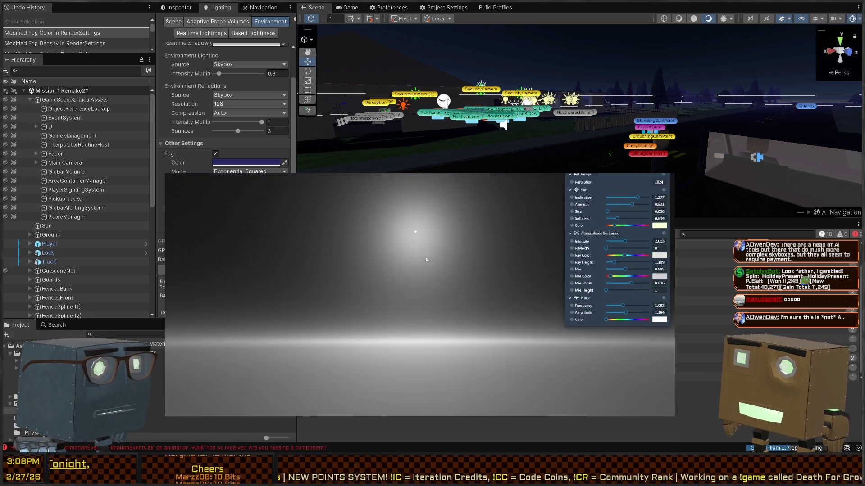
key(alt+Tab)
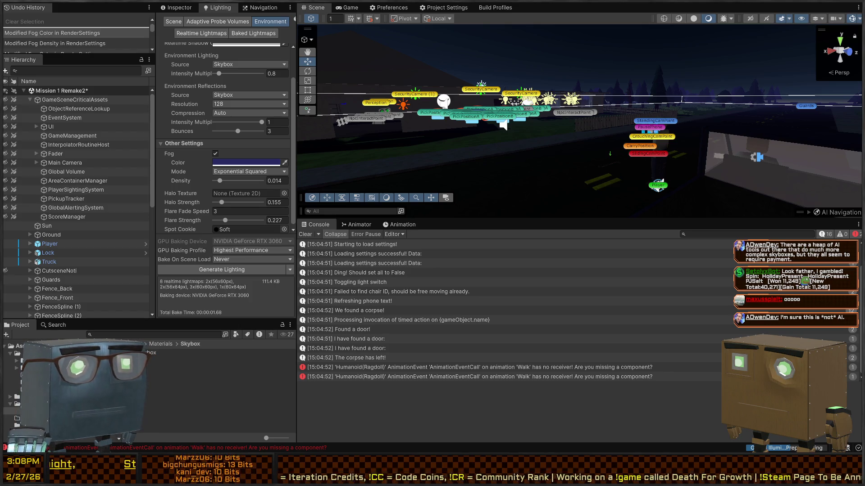
Switch the fog mode to Exponential and compare it in the Scene view
mouse_move(477, 135)
mouse_down()
mouse_move(432, 137)
mouse_move(450, 136)
mouse_up()
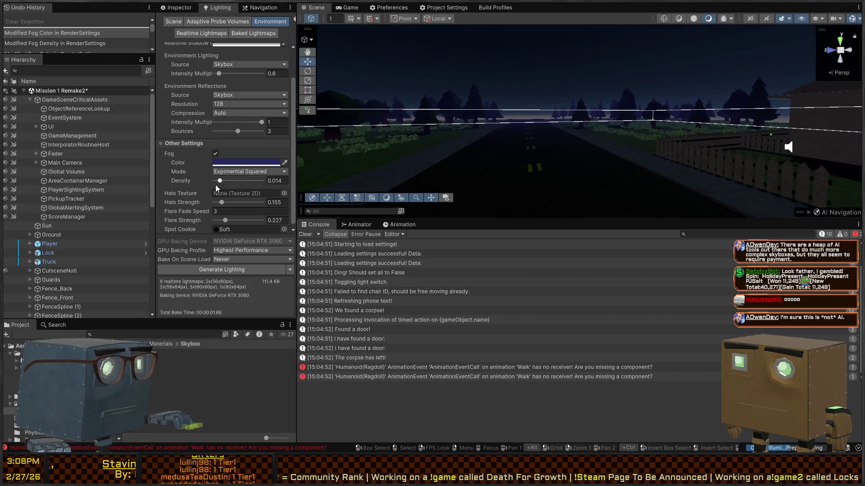
click(231, 171)
click(233, 191)
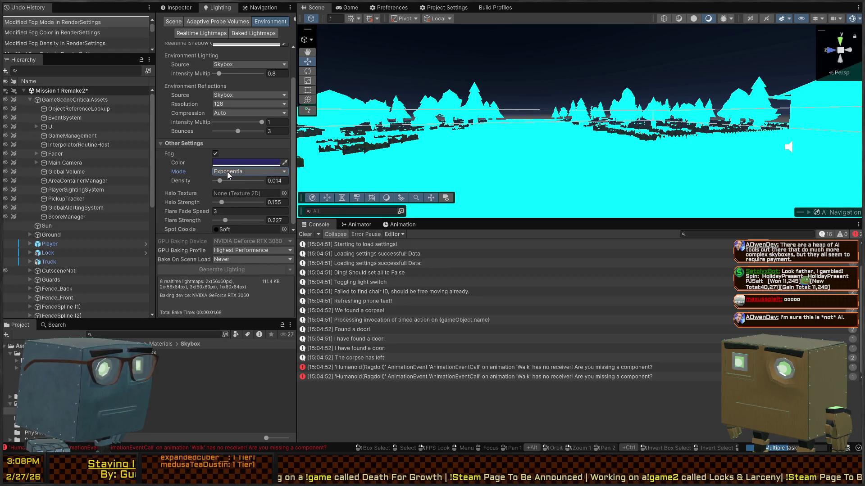
mouse_move(555, 137)
mouse_down()
mouse_move(828, 144)
mouse_move(517, 133)
mouse_move(524, 128)
mouse_move(503, 151)
mouse_up()
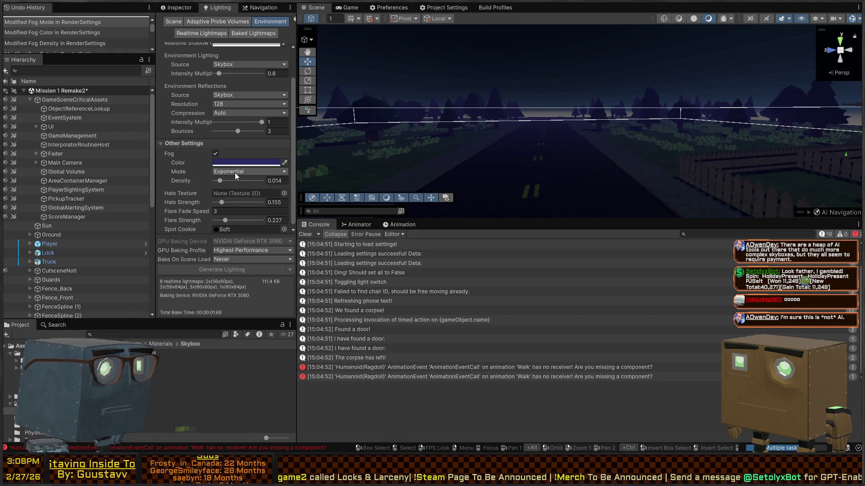
Revert the fog mode to Exponential Squared and start play-testing the level
click(249, 172)
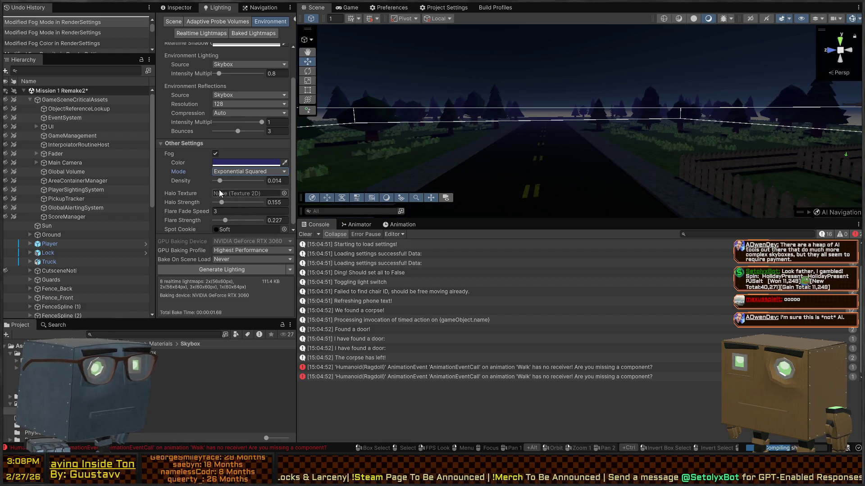
click(245, 180)
drag(485, 178, 498, 176)
key(ctrl+p)
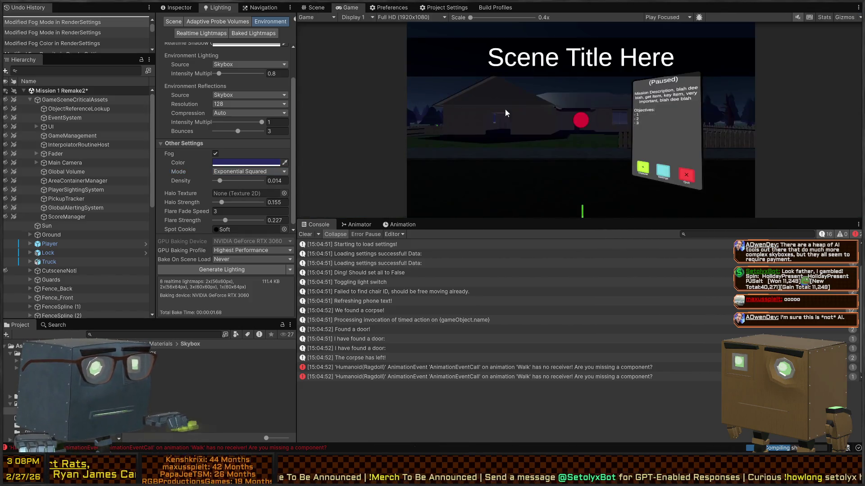
Maximize the game view, dismiss the mission briefing and resume from pause
key(shift+space)
key(Escape)
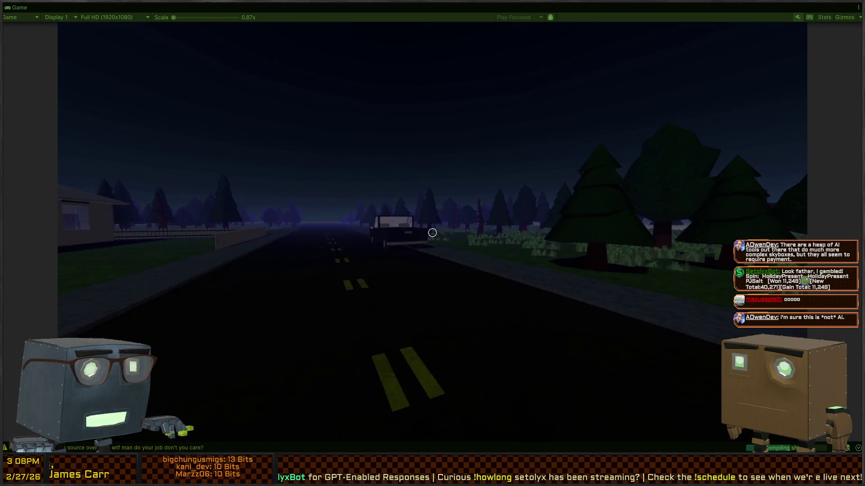
key(Escape)
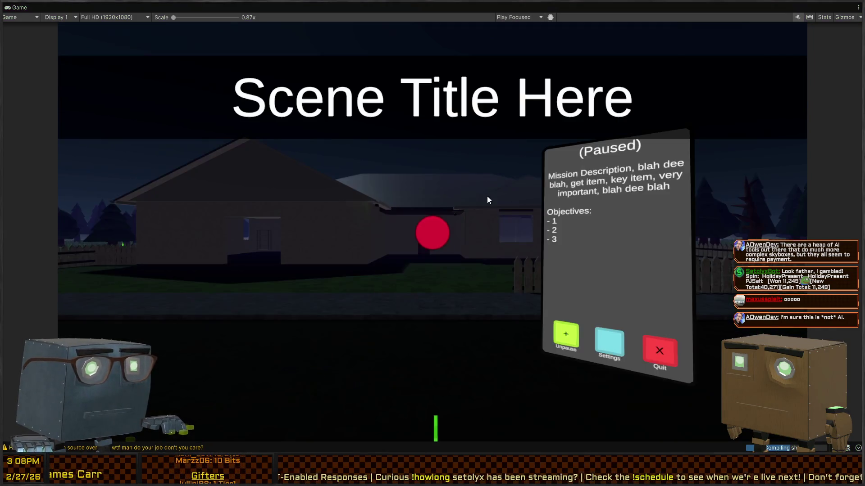
key(shift+space)
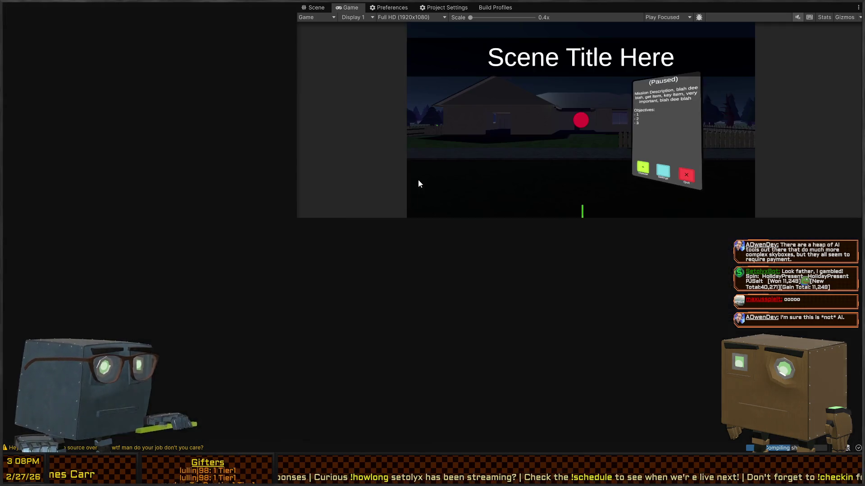
key(shift+space)
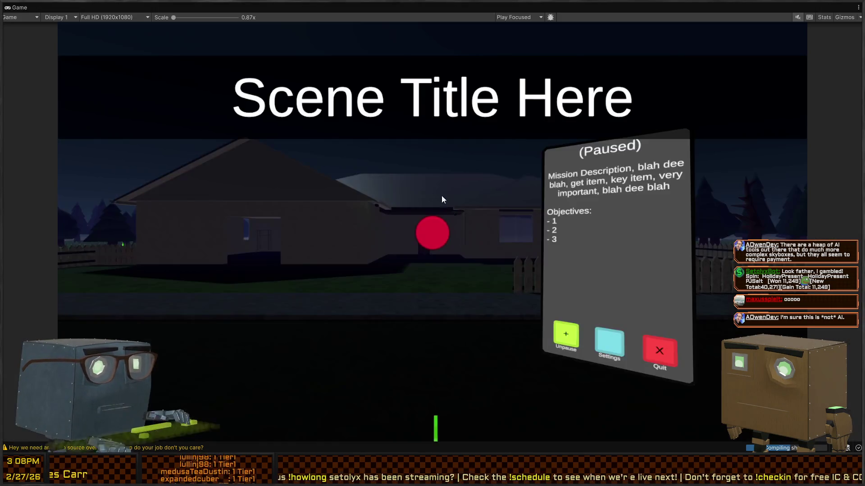
key(Escape)
Walk across the lawn into the house and open the door to the lit room
key(w)
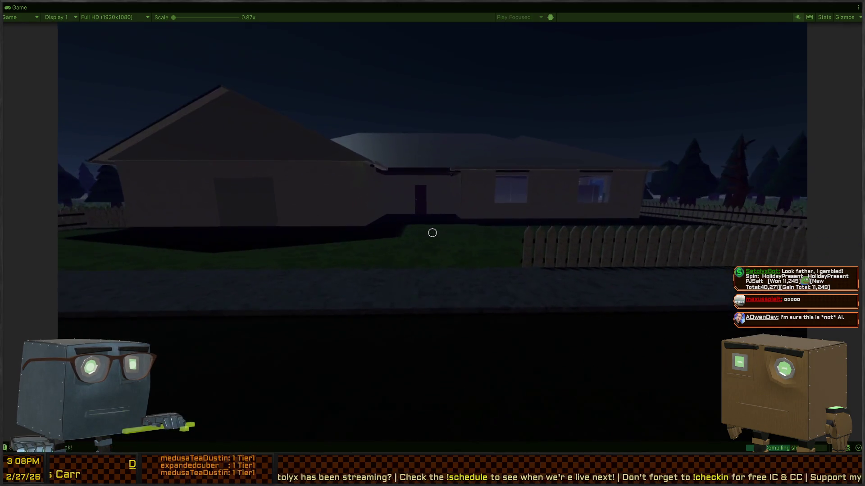
key(w)
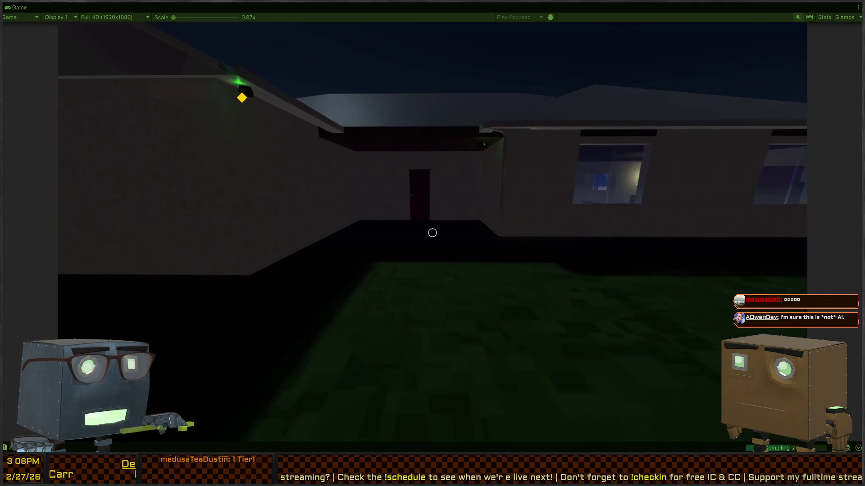
key(w)
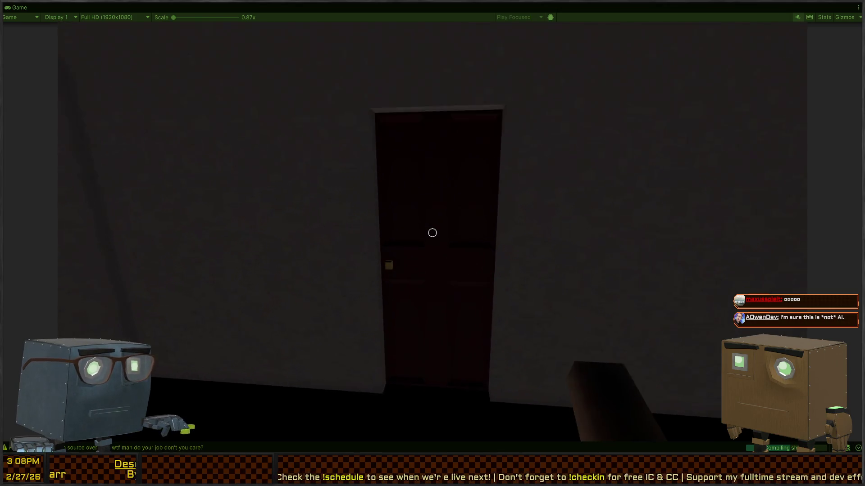
key(f)
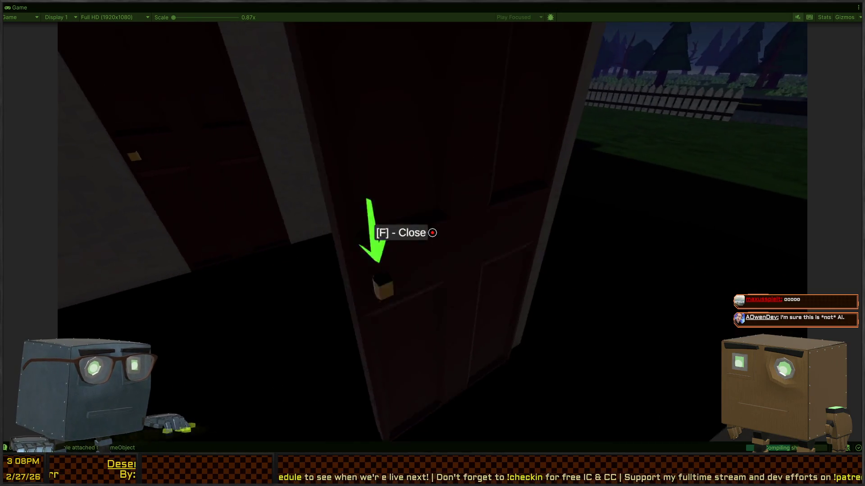
key(f)
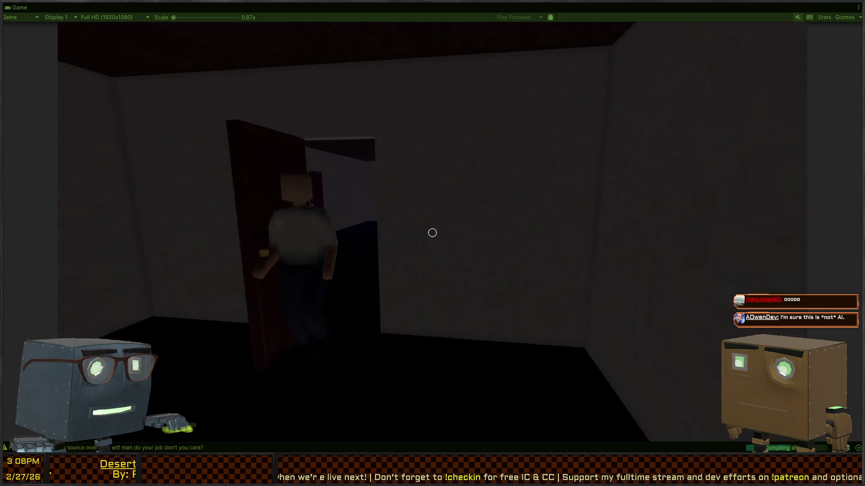
key(w)
key(w)
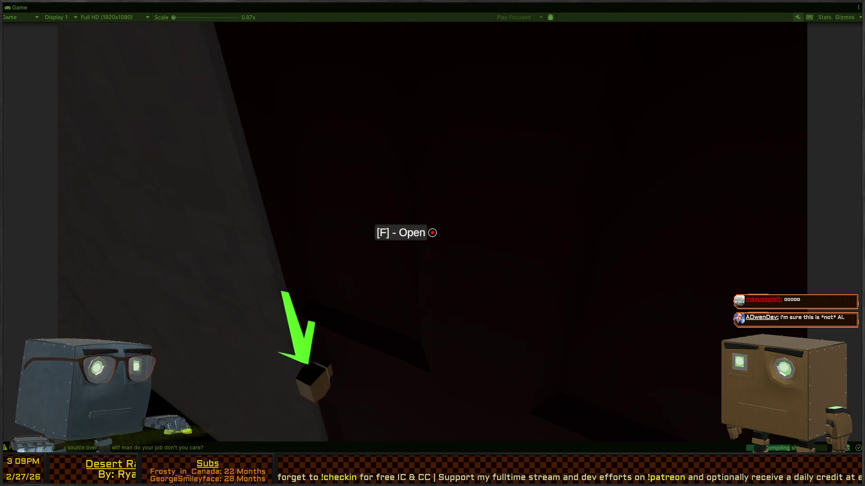
key(f)
key(w)
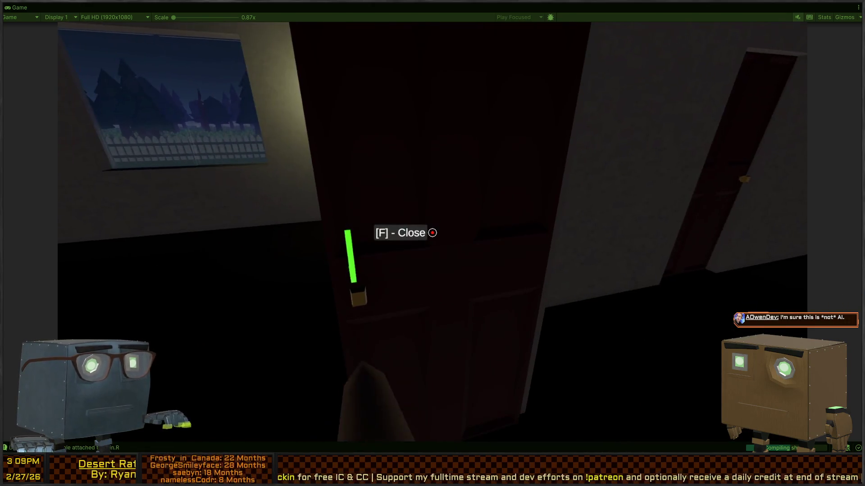
Walk through the living room and dining room to the light switch
key(w)
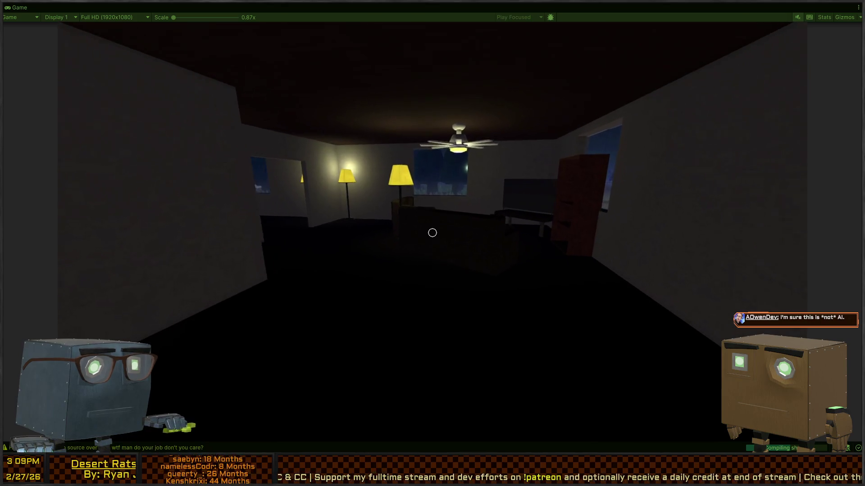
key(w)
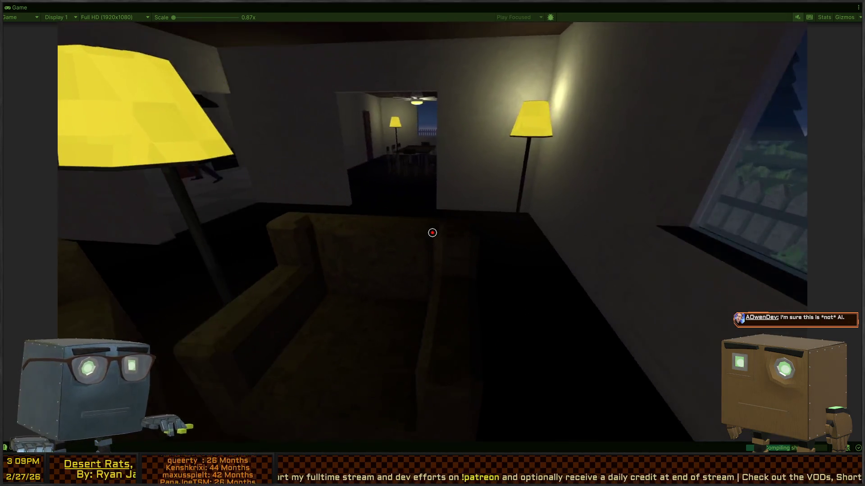
key(w)
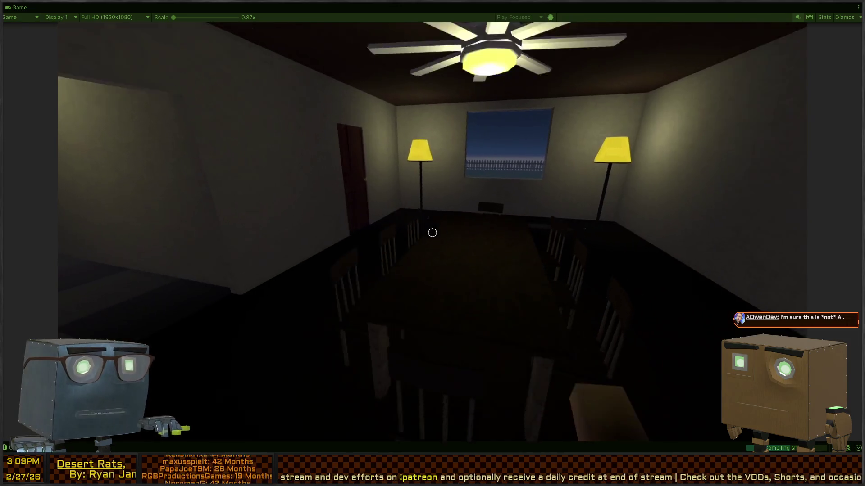
key(w)
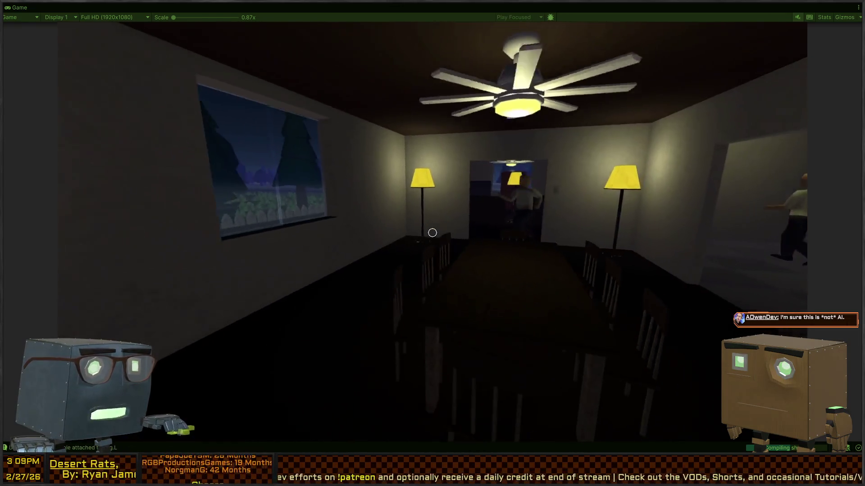
key(w)
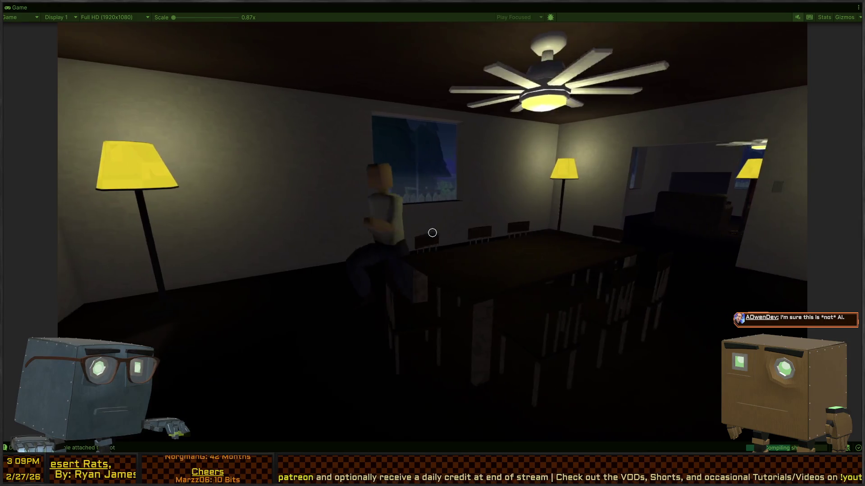
key(w)
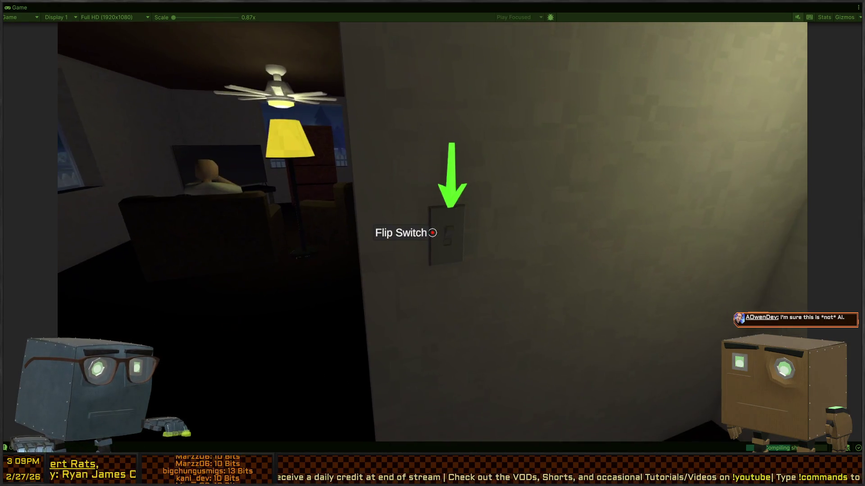
Toggle the light switch off, on and off again
click(432, 233)
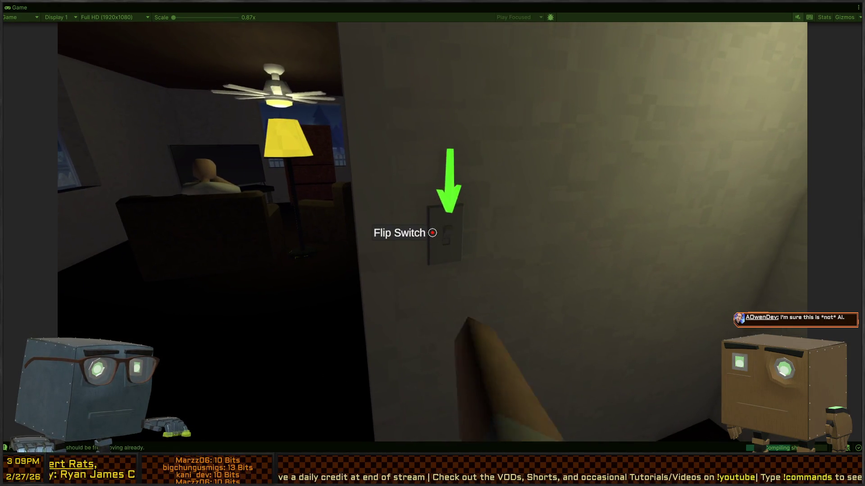
key(w)
key(w)
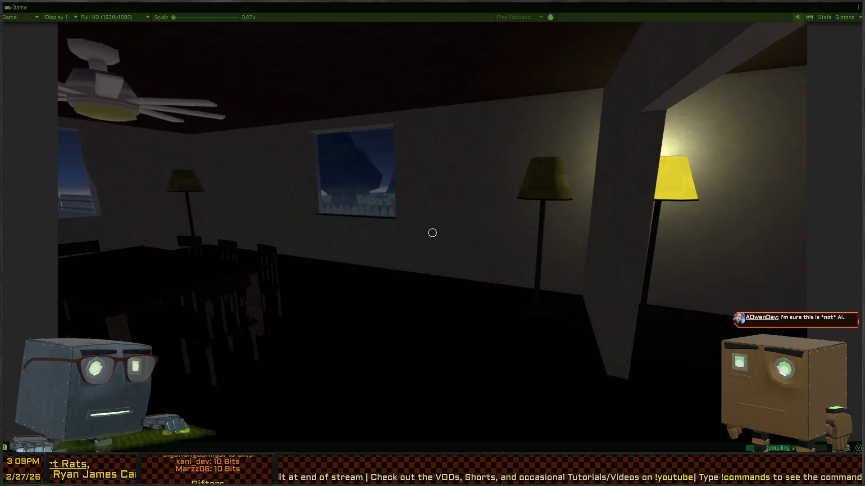
click(432, 233)
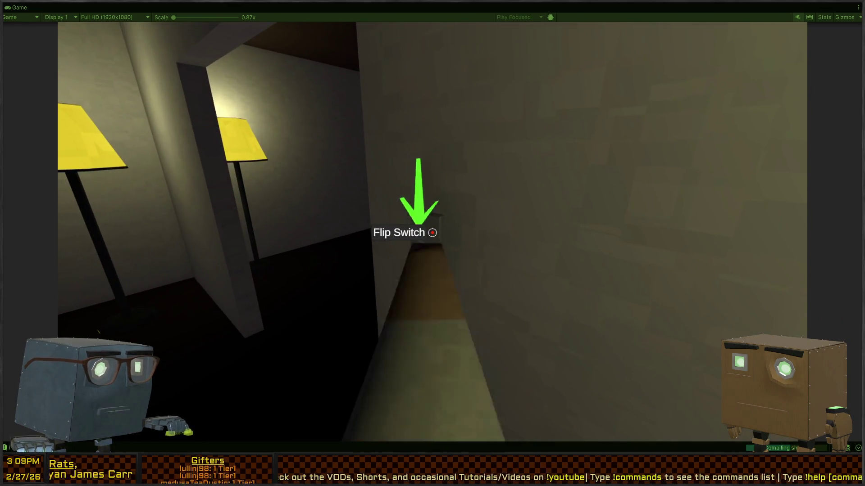
click(433, 233)
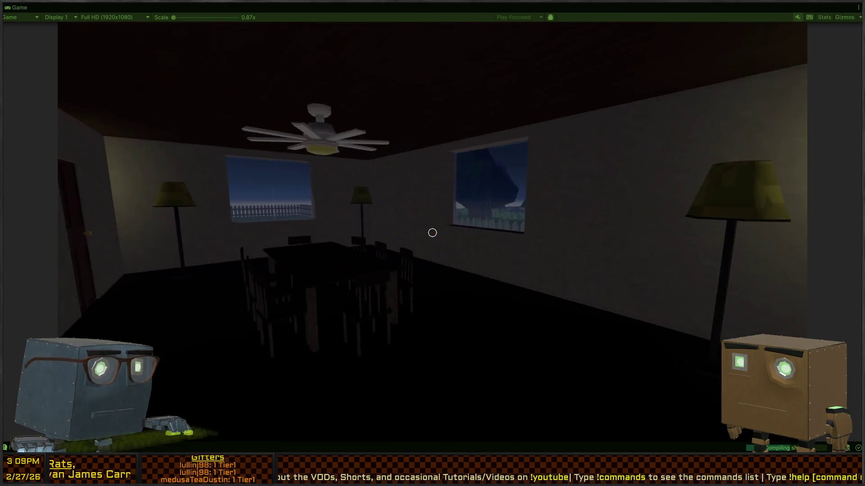
Look out the dining room window at the fence and trees, then head back through the doorway
key(w)
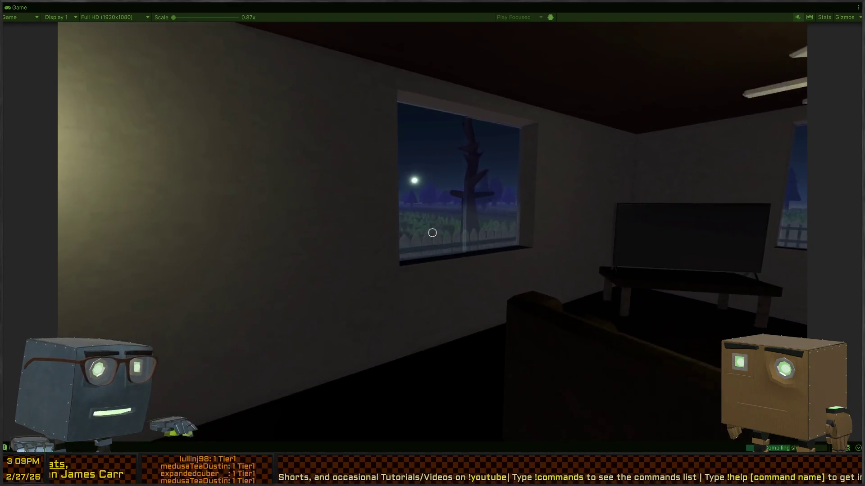
key(s)
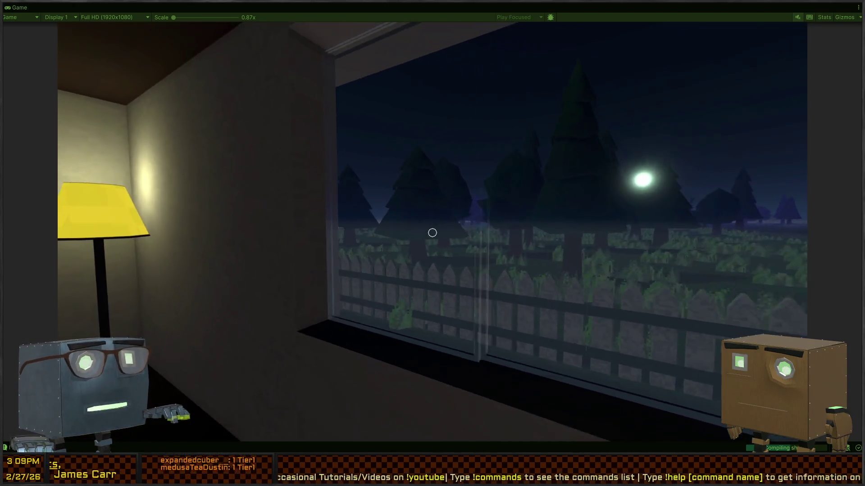
key(w)
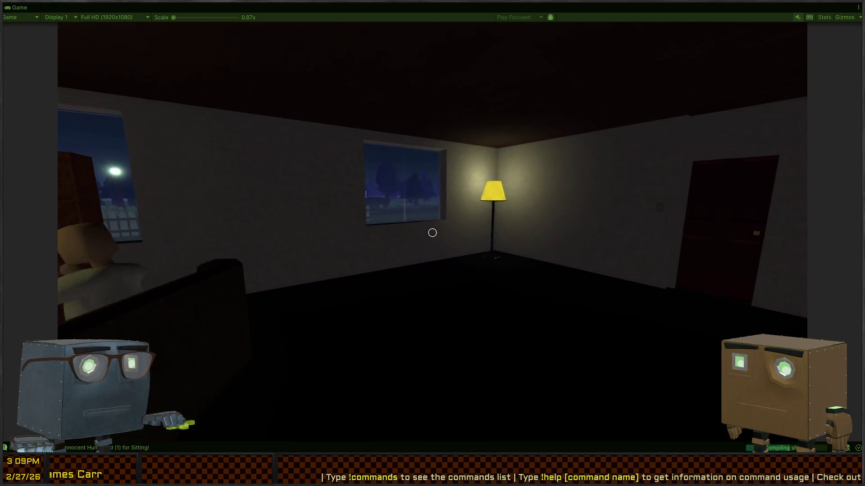
key(w)
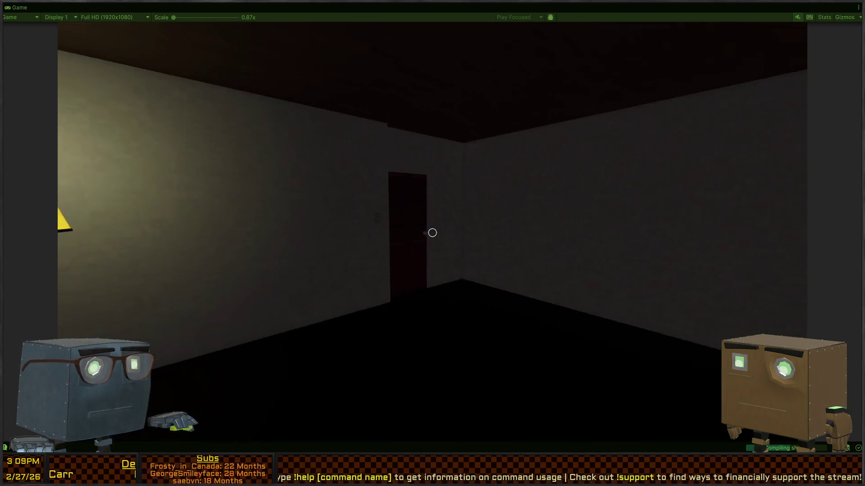
key(w)
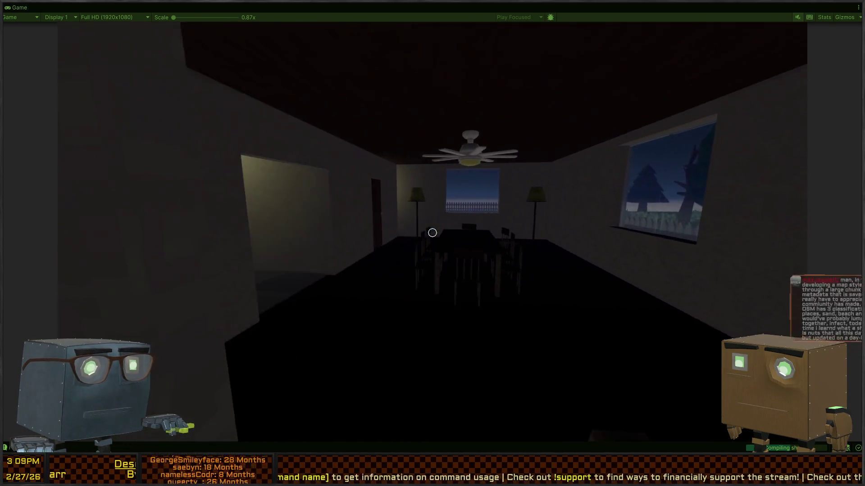
Open doors through the lamp-lit living room into the hallway
key(w)
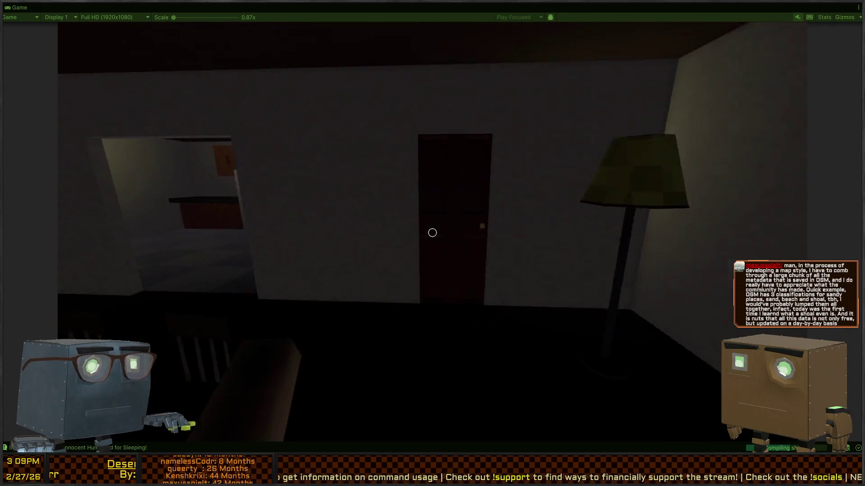
key(f)
key(w)
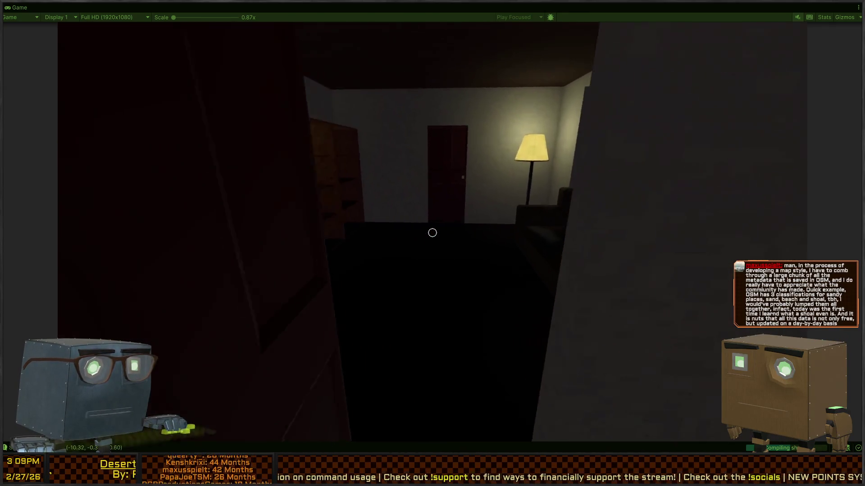
key(w)
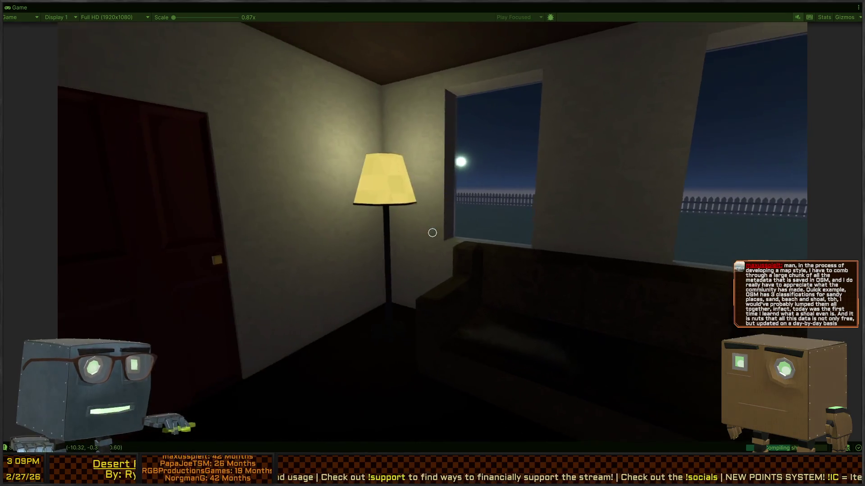
key(w)
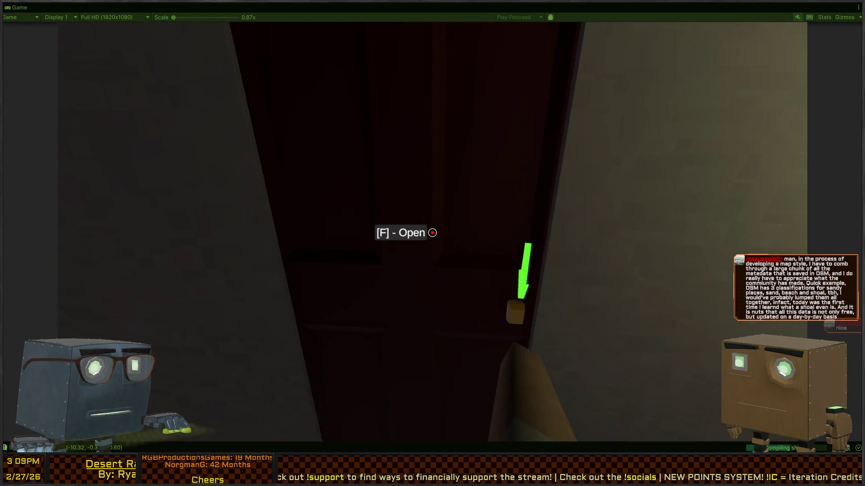
key(f)
Climb the staircase to the upper landing and come back down to the three-door room
key(w)
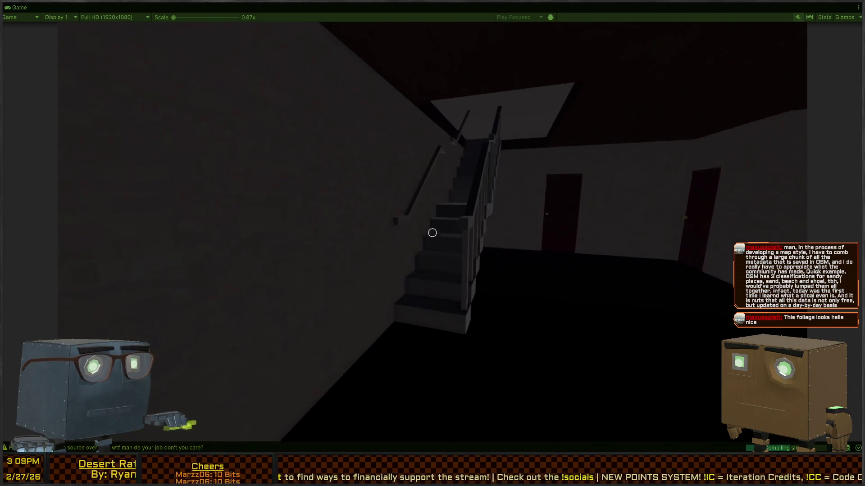
key(w)
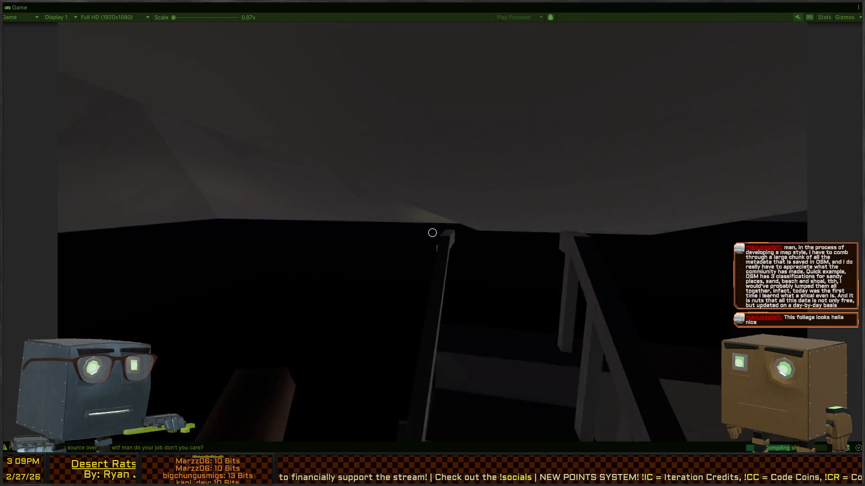
key(w)
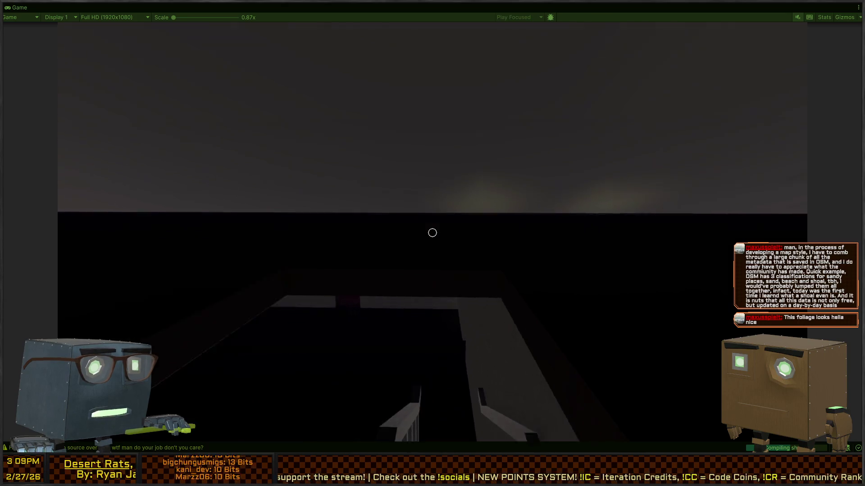
key(w)
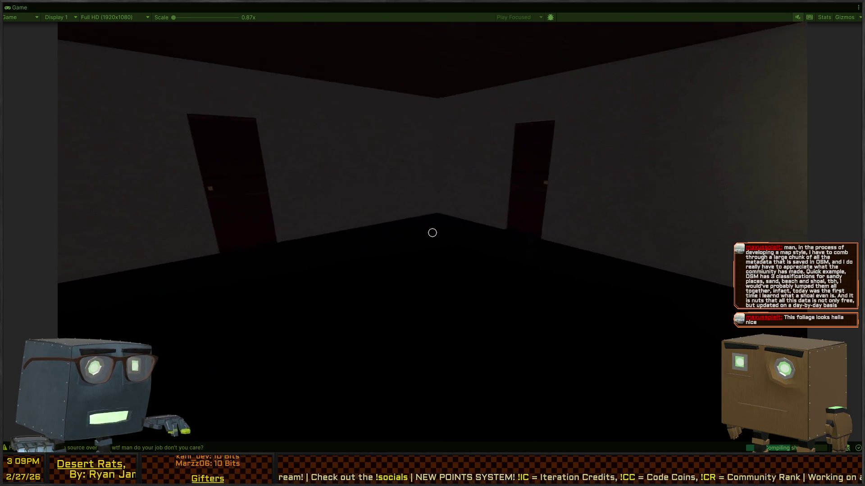
key(w)
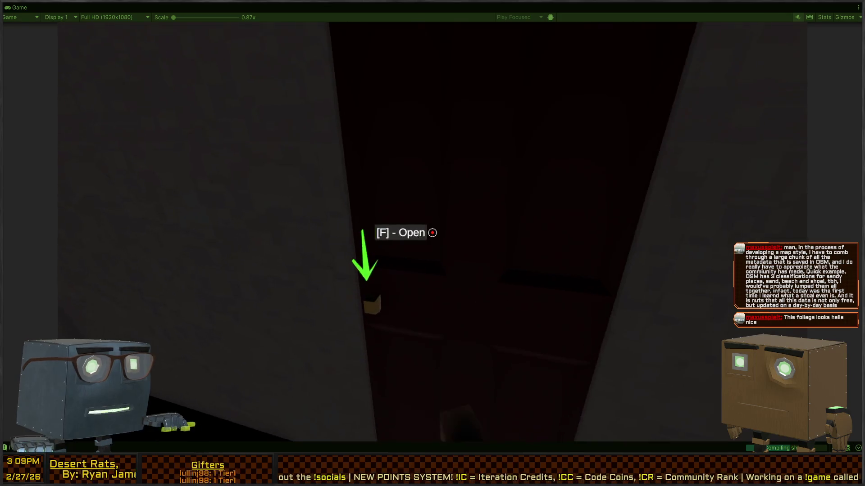
Open the dark rooms' doors and exit the house through the outside door
key(f)
key(w)
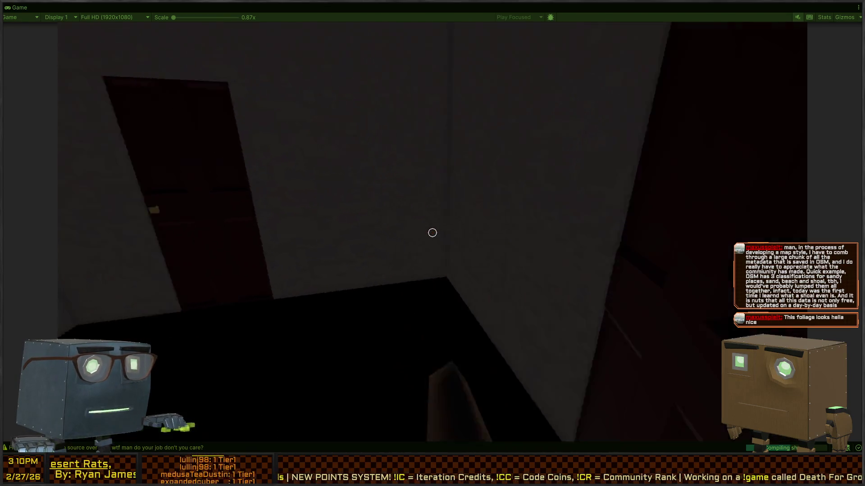
key(w)
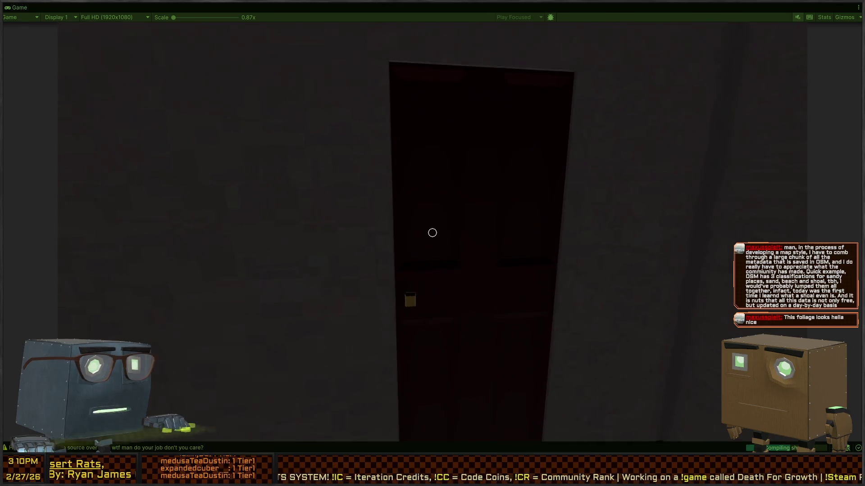
key(f)
key(w)
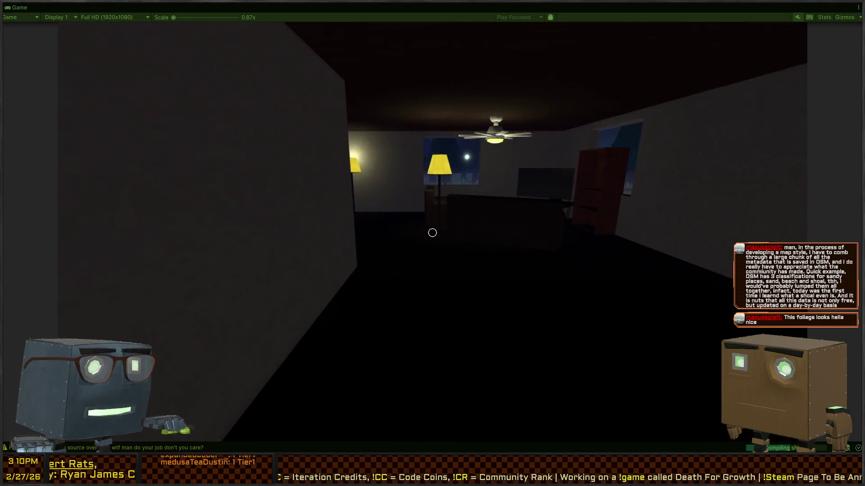
key(w)
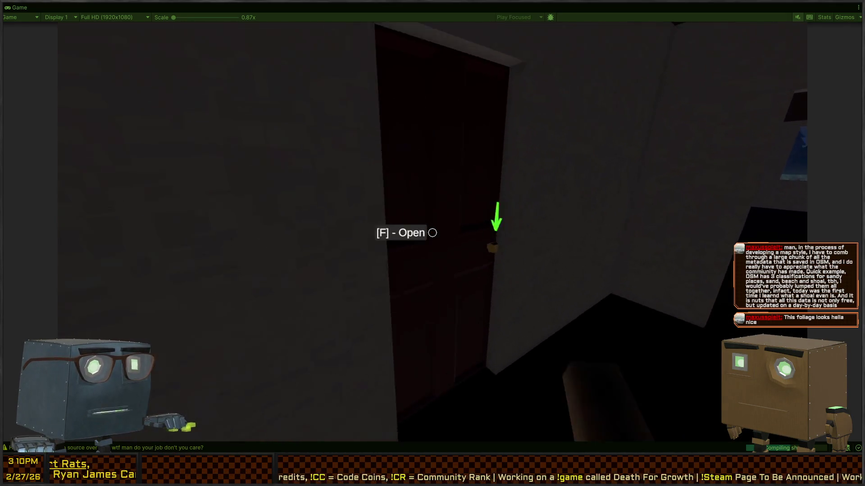
key(f)
key(w)
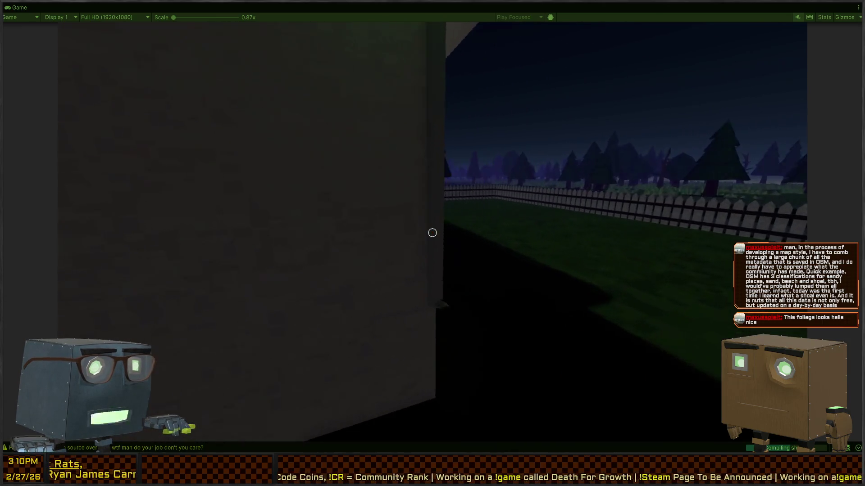
Start the in-game camcorder recording and look around the yard toward the picket fence
mouse_move(433, 233)
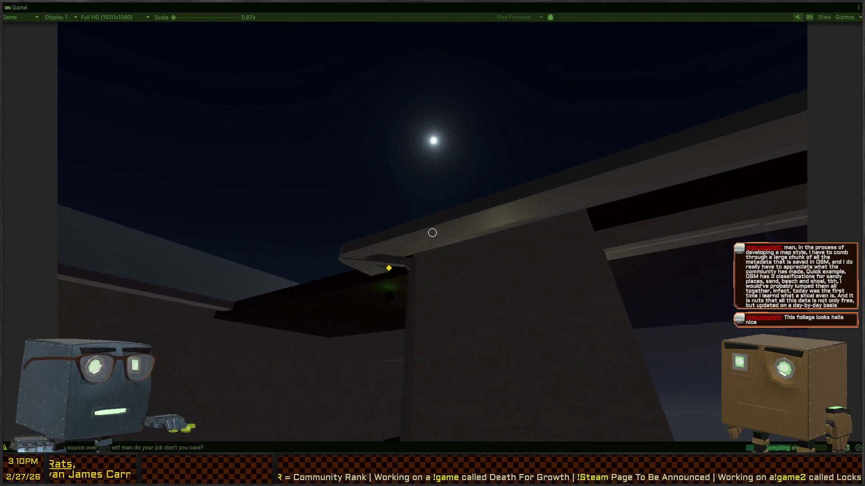
click(432, 232)
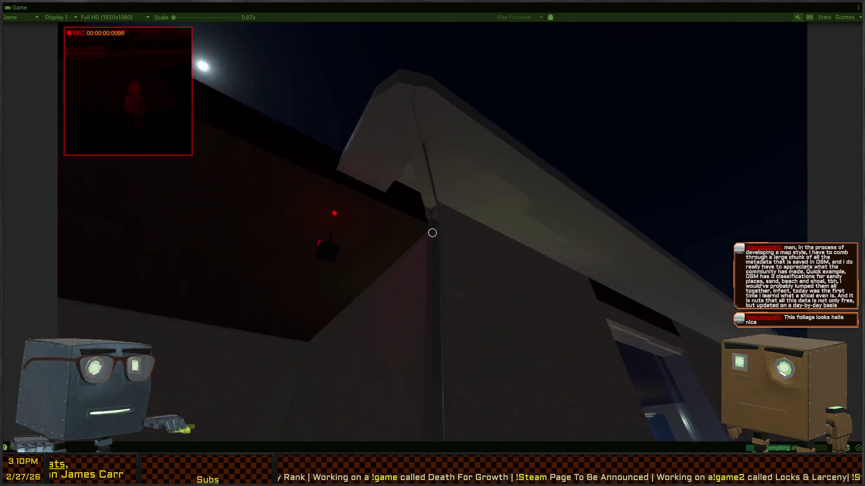
mouse_move(432, 233)
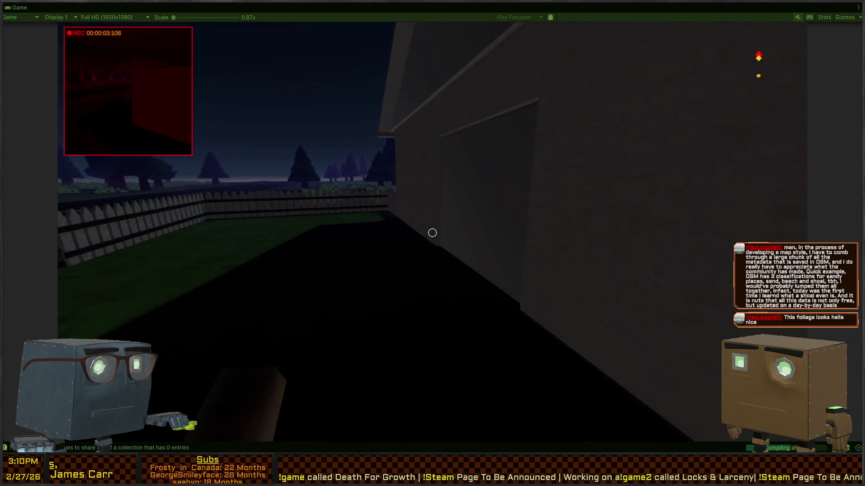
click(432, 233)
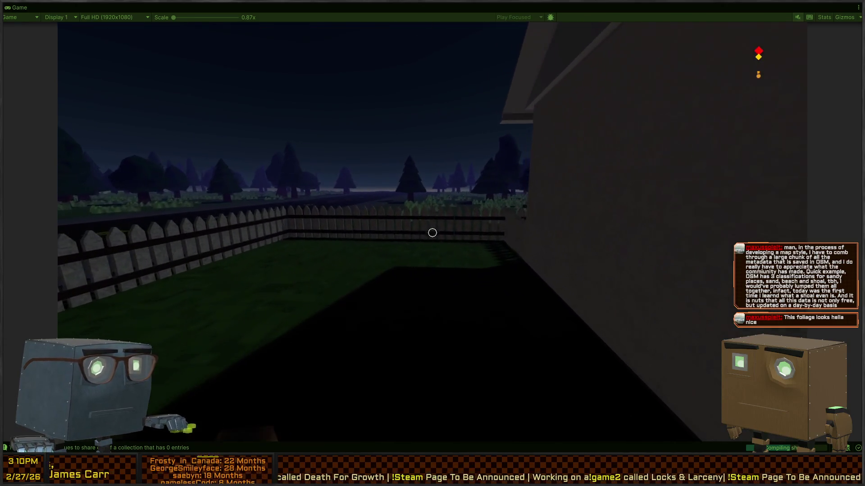
mouse_move(433, 233)
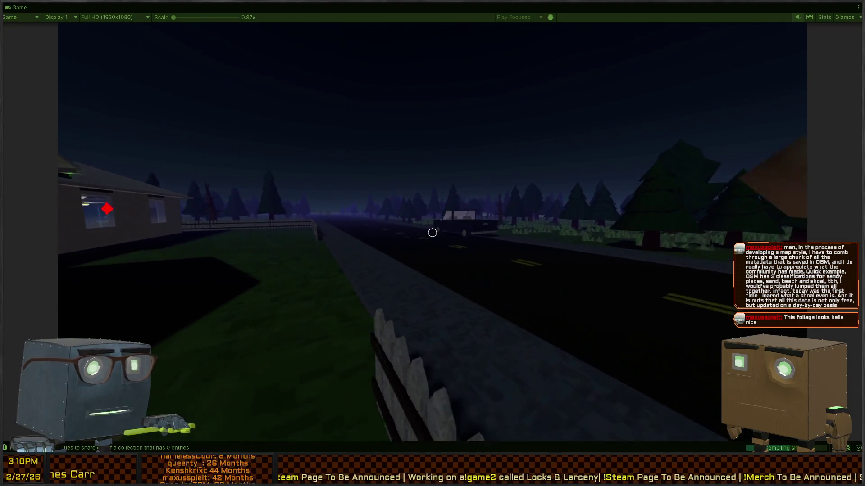
Walk down the road to the parked truck and pause the game
key(w)
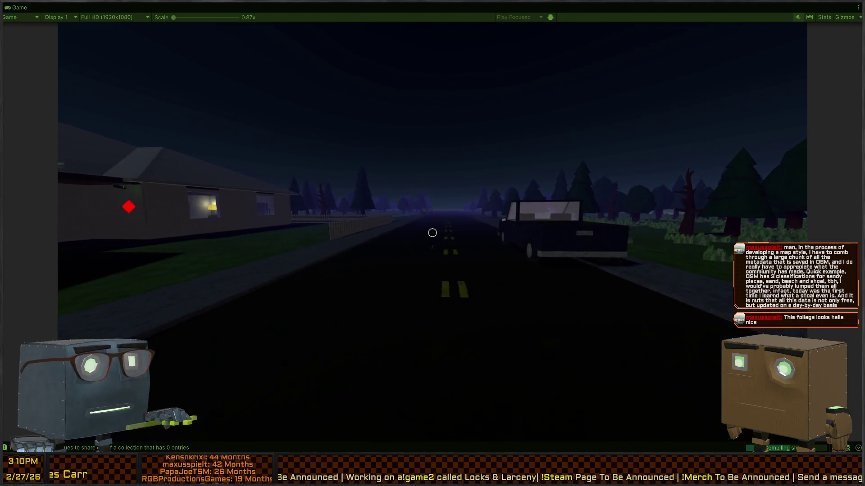
key(w)
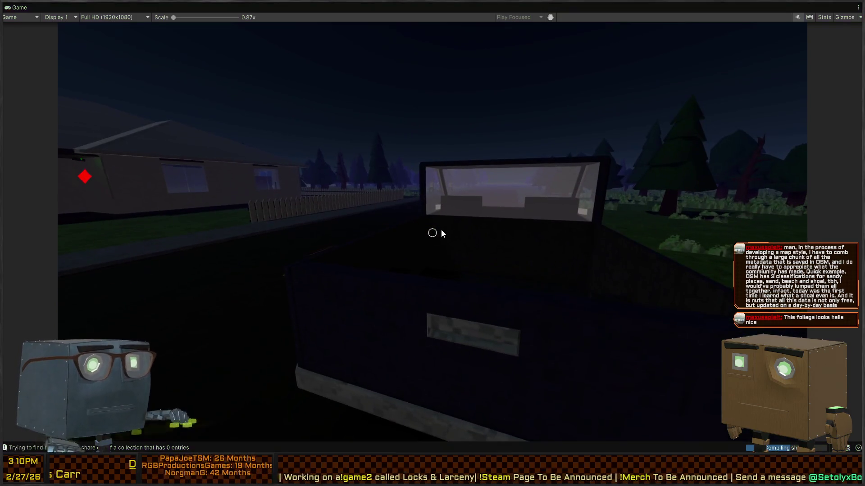
key(Escape)
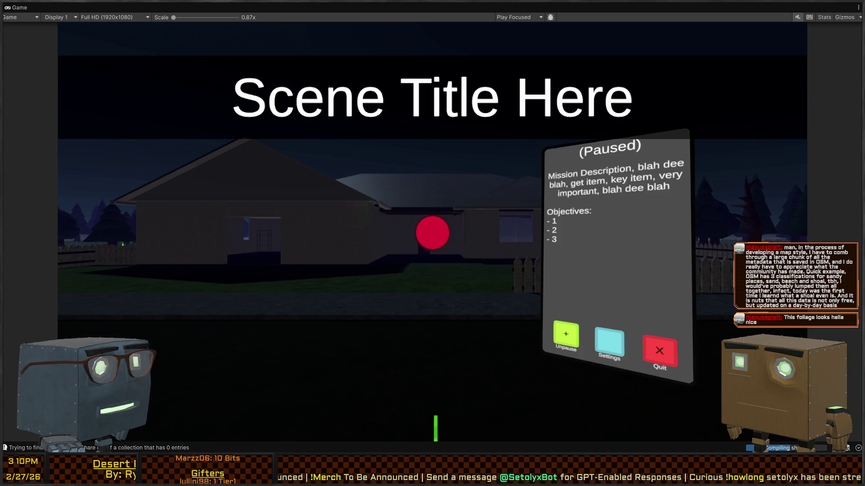
Leave the maximized Game view for the Scene view, with the Inspector showing object properties
key(shift+space)
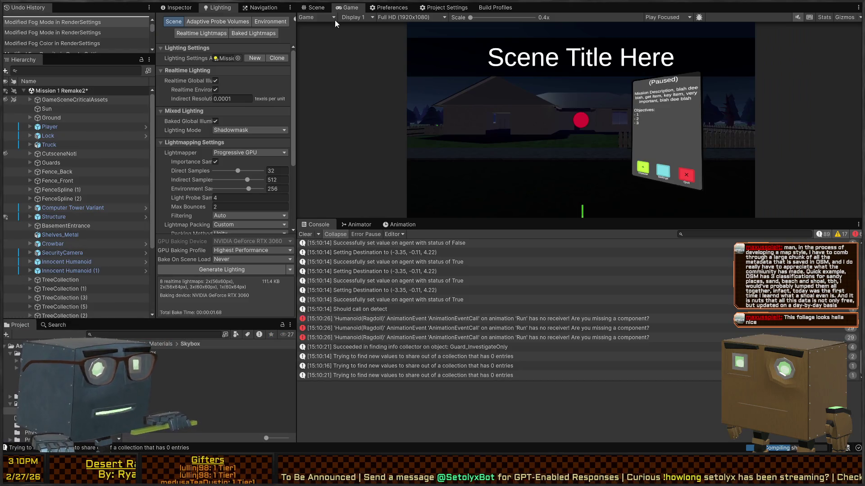
click(314, 8)
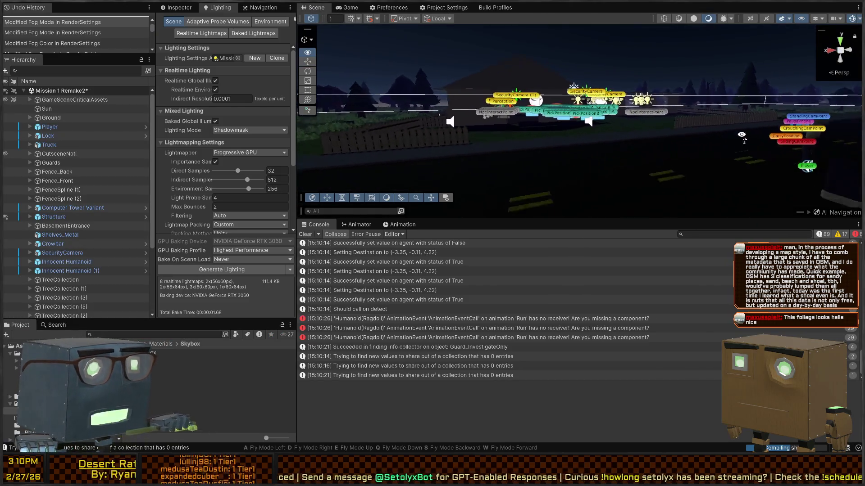
right_click(741, 134)
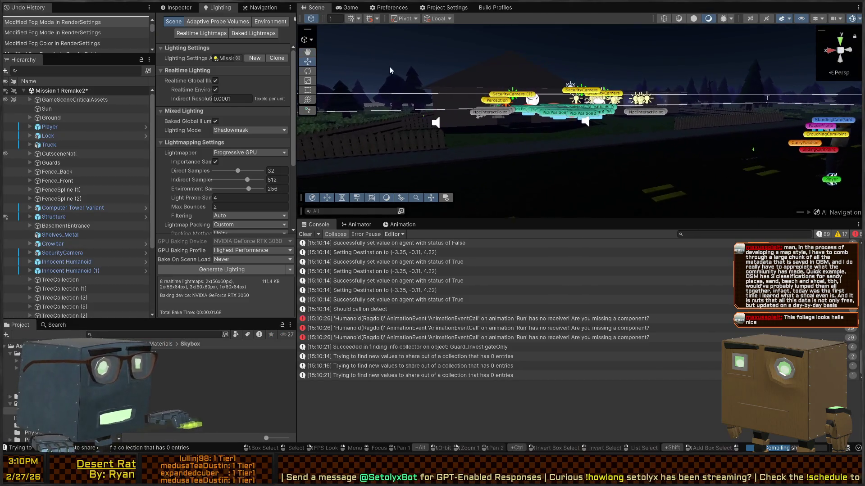
click(189, 10)
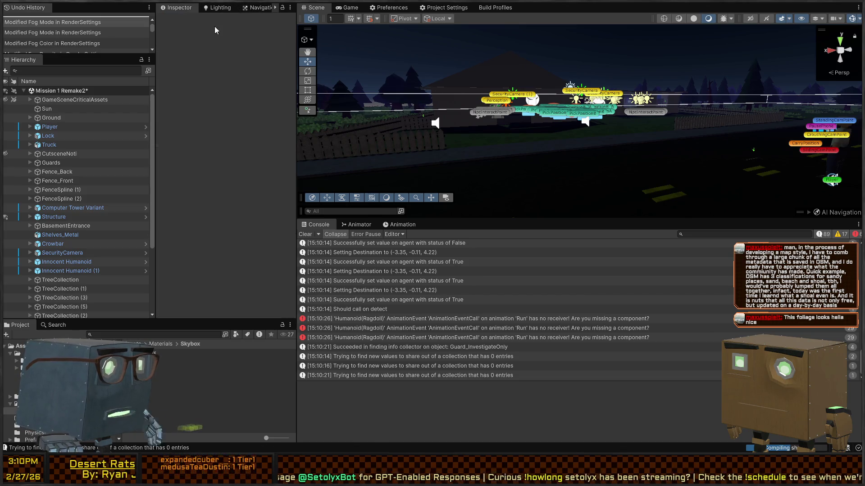
Inspect the CutsceneNoti, Sun, Structure and Truck objects, then check the Main Camera's settings
click(69, 155)
click(51, 110)
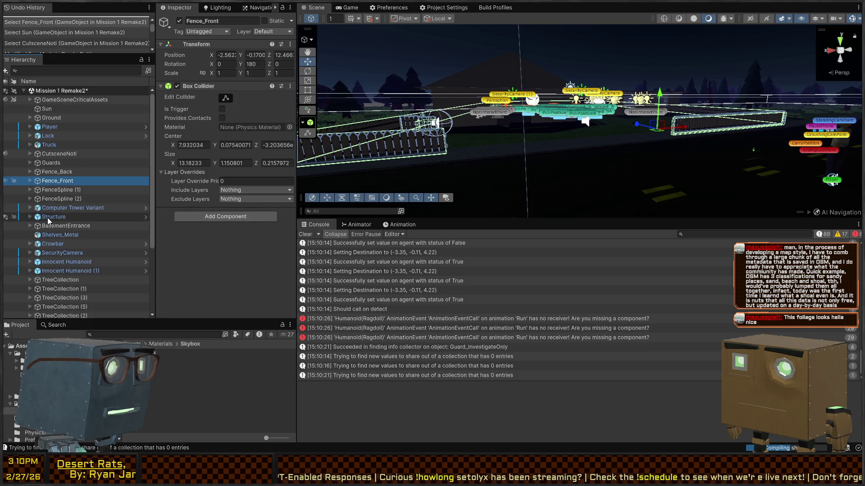
click(47, 218)
click(56, 146)
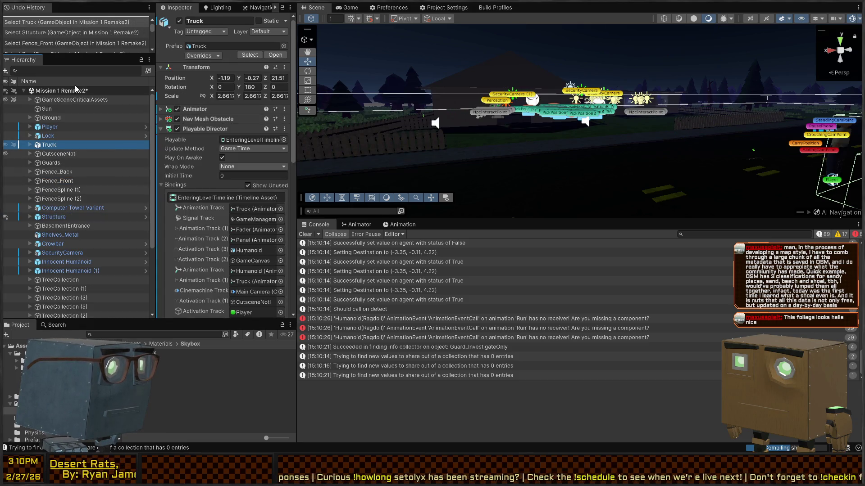
text(Main Cam)
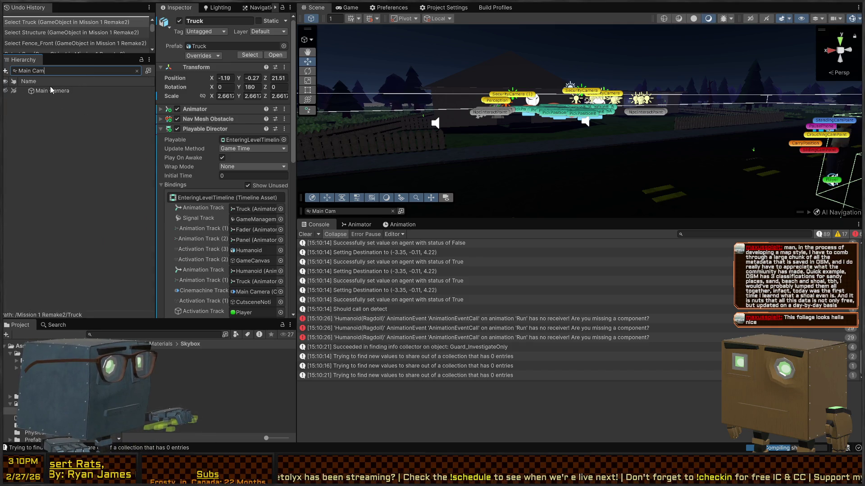
click(51, 87)
scroll(210, 147, down, 8)
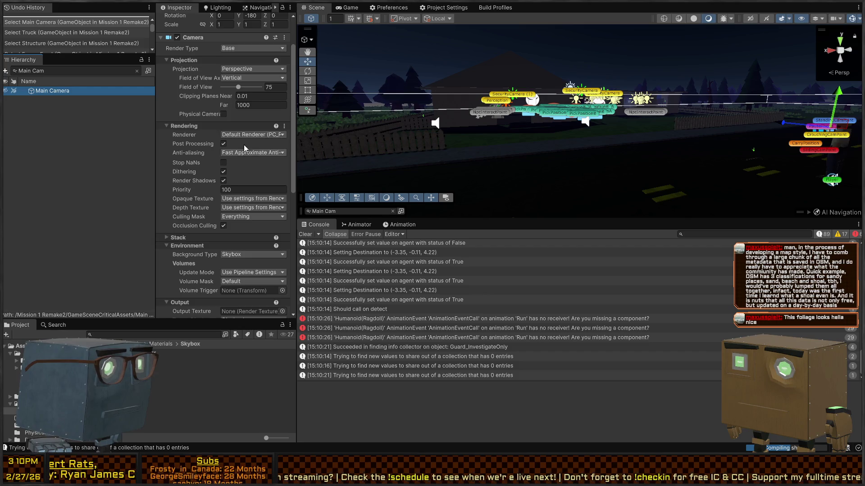
scroll(207, 199, down, 5)
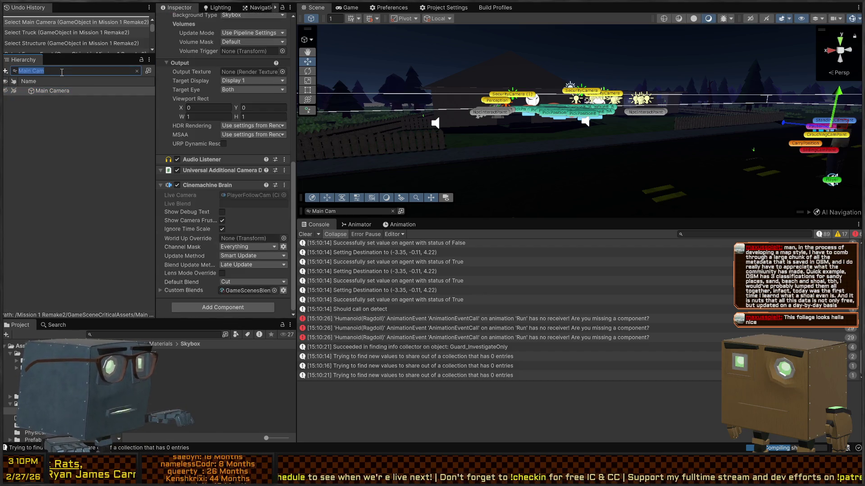
Find Global Volume by searching 'vol', enable its disabled Volume component, and start Play mode
text(volume)
click(74, 91)
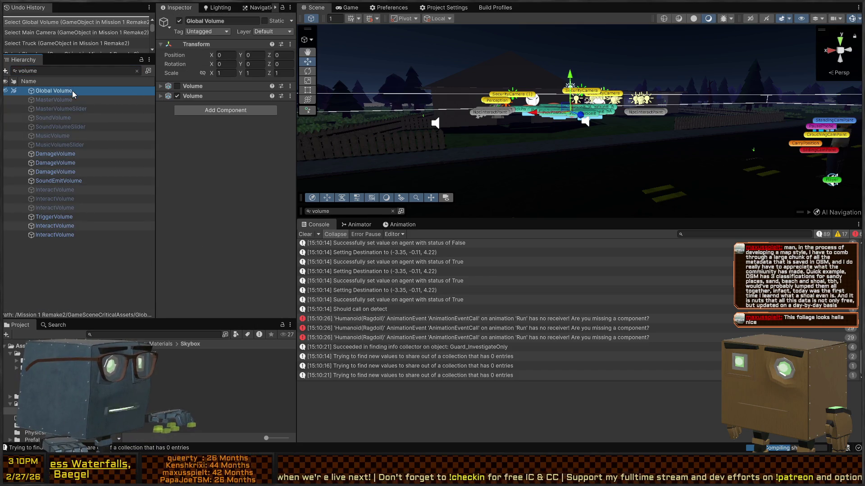
click(172, 93)
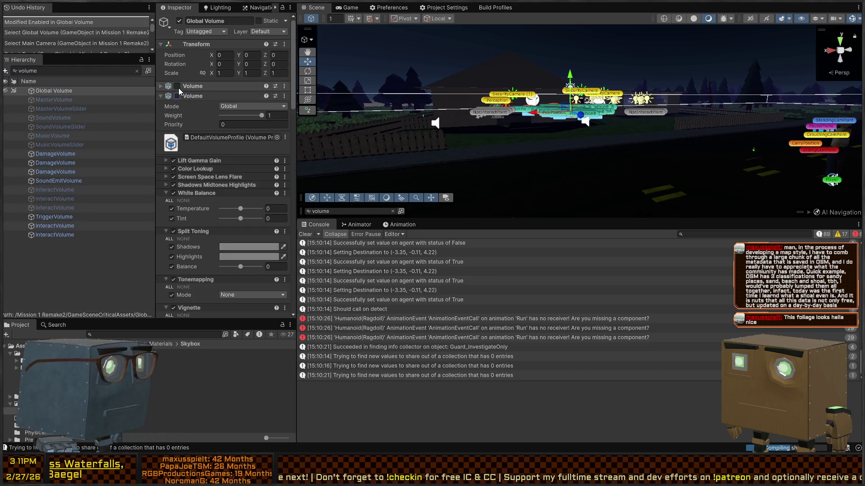
click(178, 87)
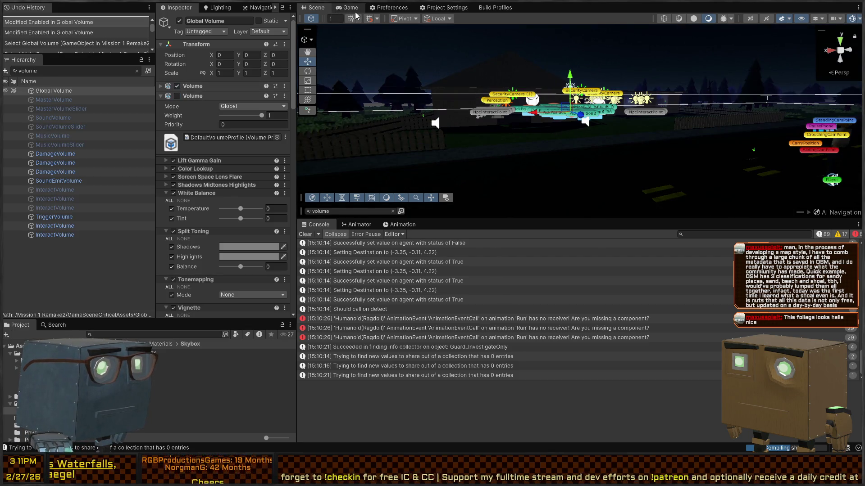
key(ctrl+p)
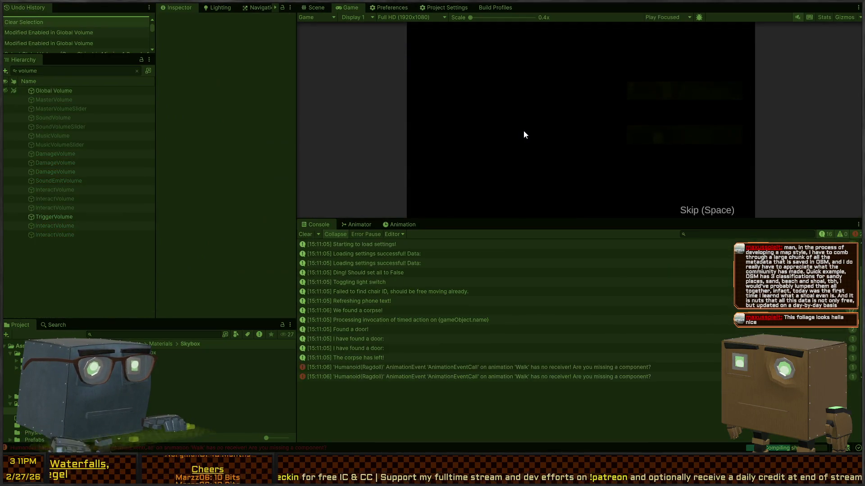
Play-test full-screen past the parked truck to the darkened houses, then return to the Scene view
key(shift+space)
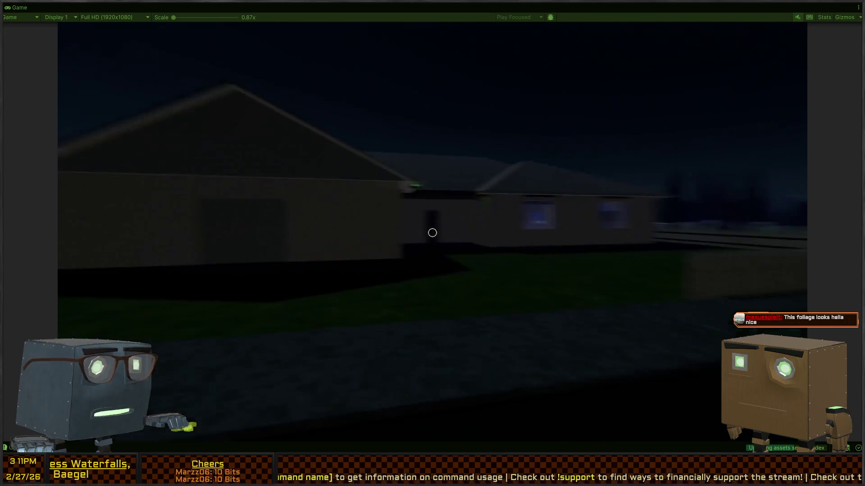
key(Escape)
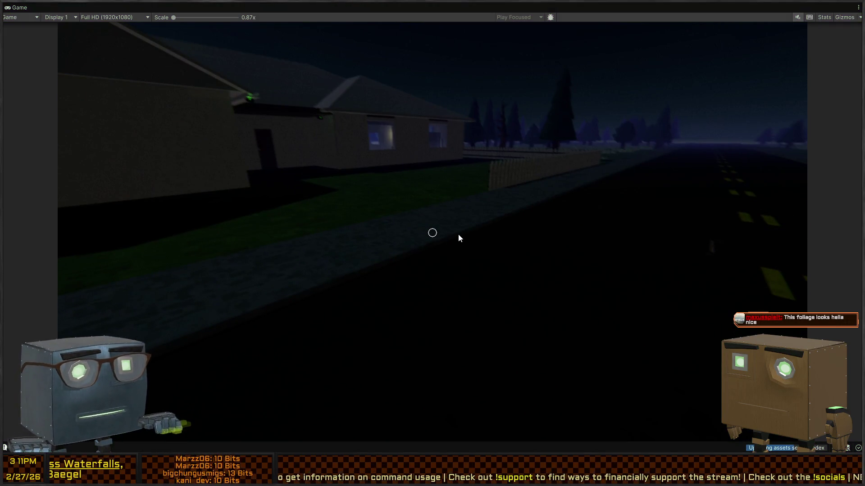
key(shift+space)
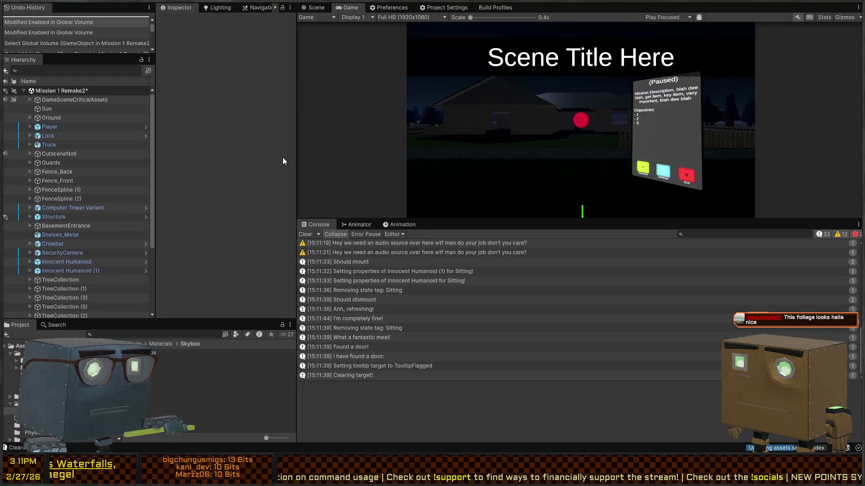
click(316, 7)
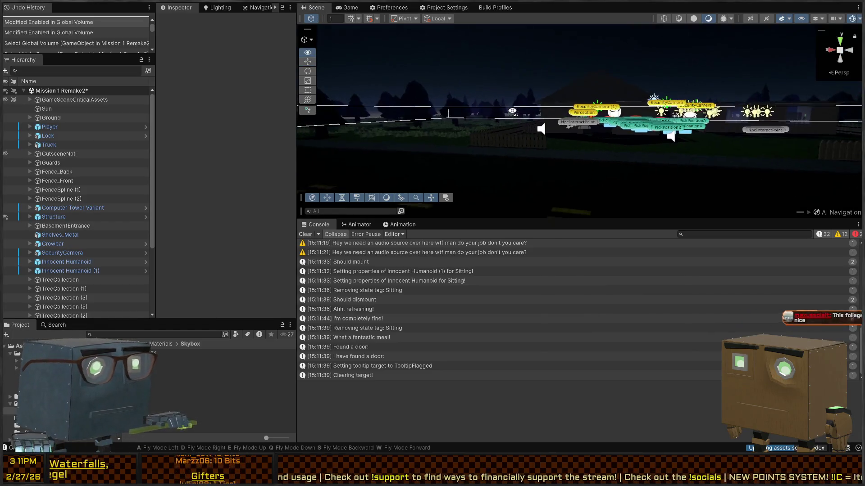
drag(596, 127, 606, 133)
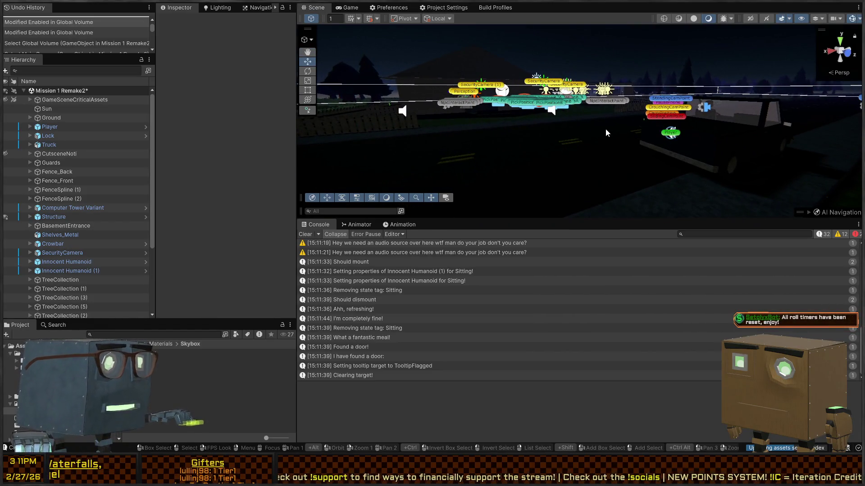
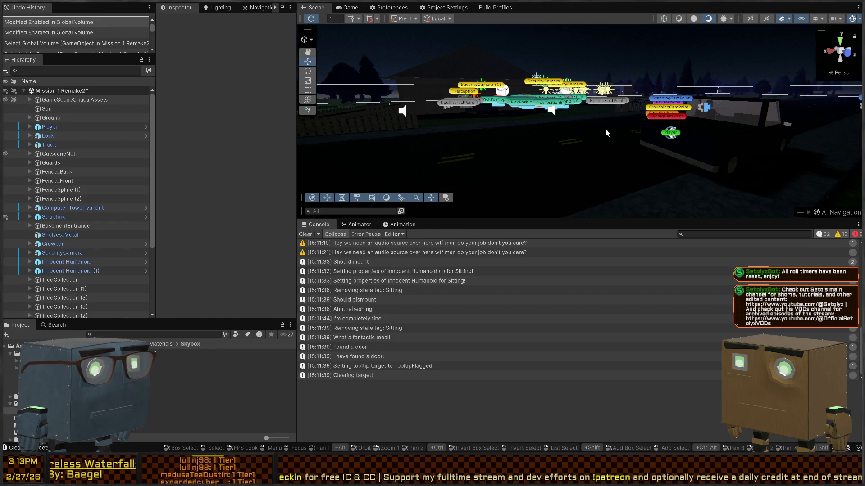
Pick a grass clump, select Grass (236), and open the Grass prefab
mouse_move(344, 64)
mouse_down()
mouse_move(401, 114)
mouse_move(552, 166)
mouse_up()
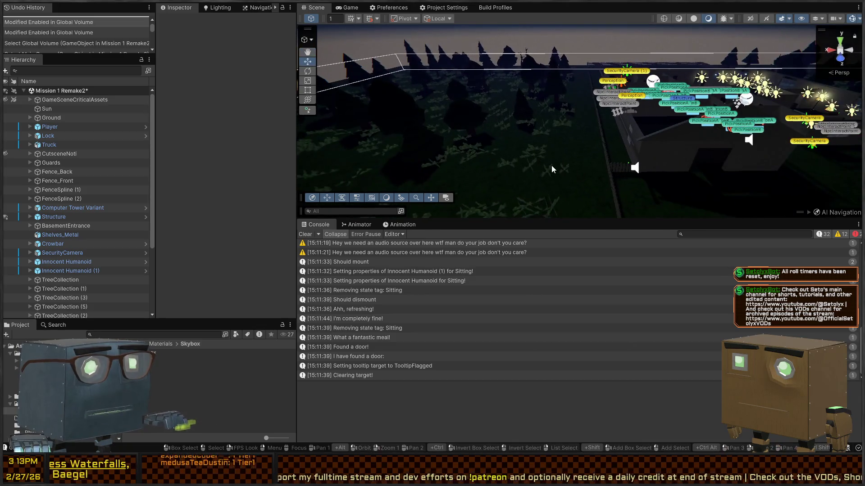
click(549, 167)
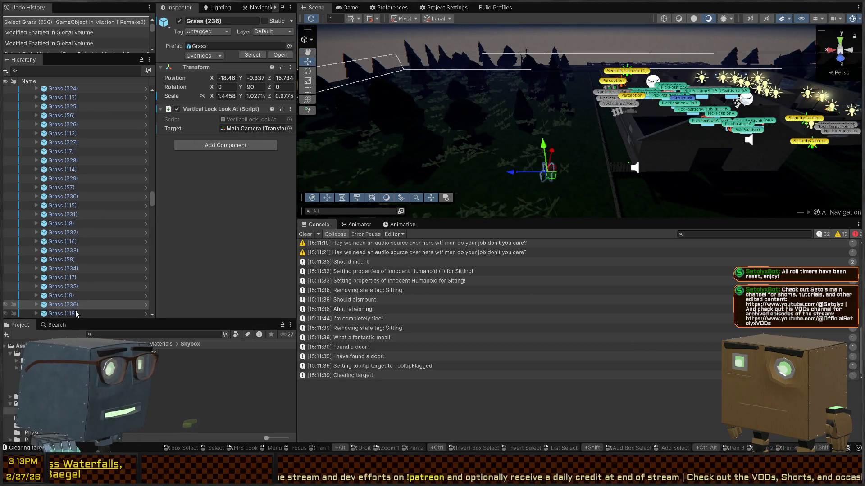
click(147, 305)
click(145, 304)
click(63, 121)
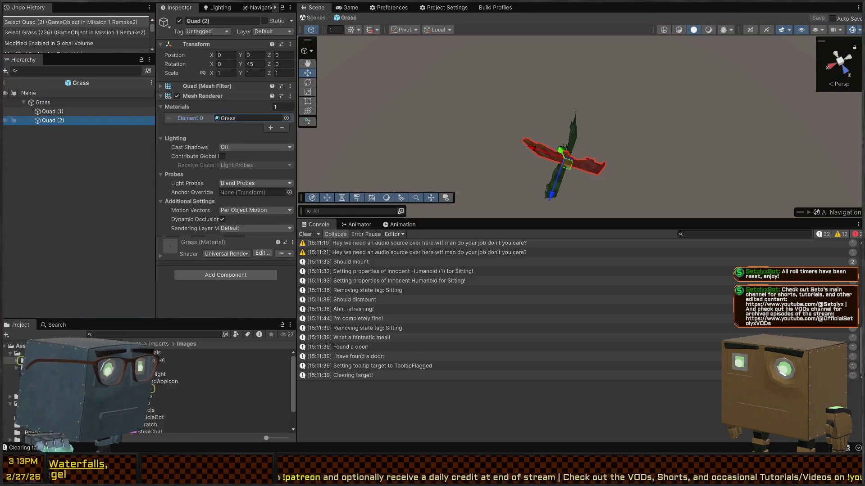
Darken Grass.mat's Base Map colour, then save the prefab and return to the mission scene
double_click(239, 117)
click(196, 153)
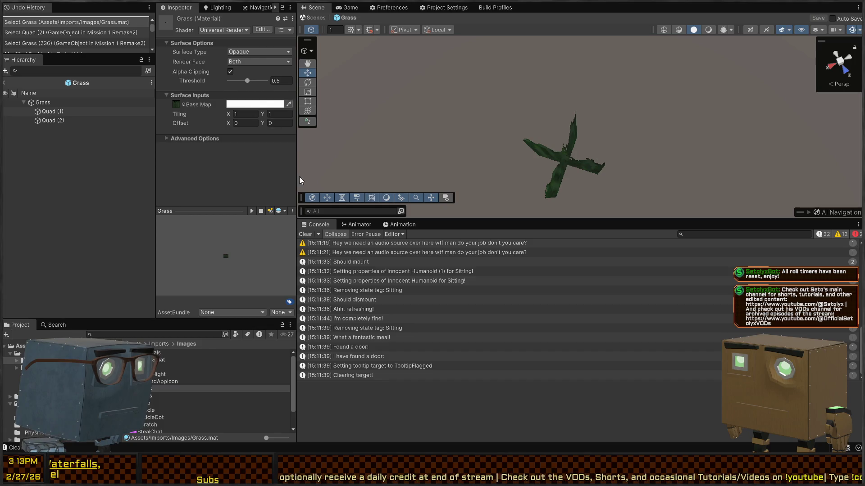
mouse_move(284, 170)
mouse_down()
mouse_move(277, 179)
mouse_move(277, 170)
mouse_move(293, 167)
mouse_up()
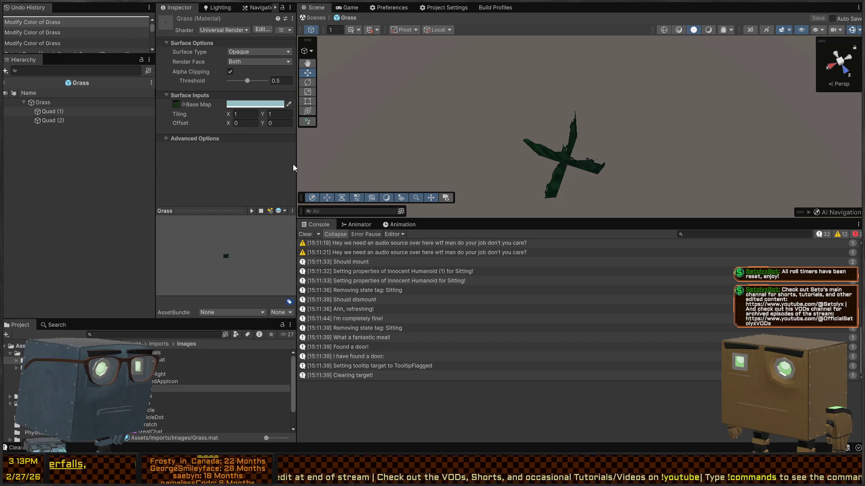
drag(638, 170, 536, 79)
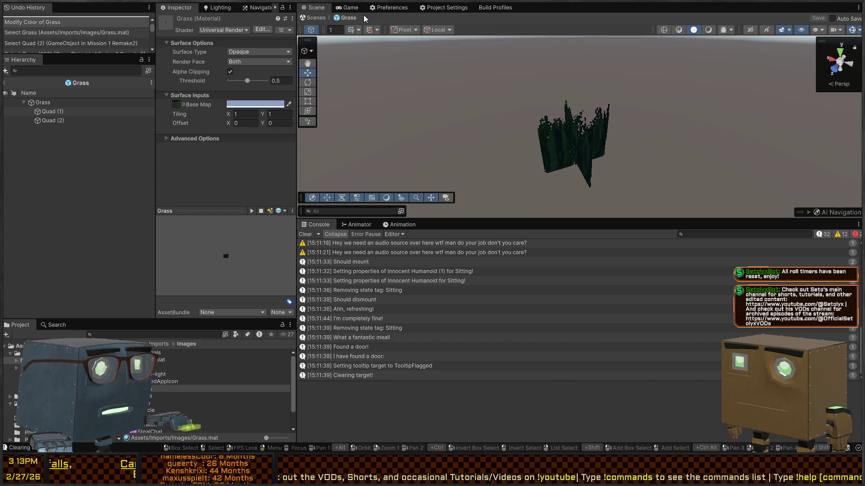
click(315, 18)
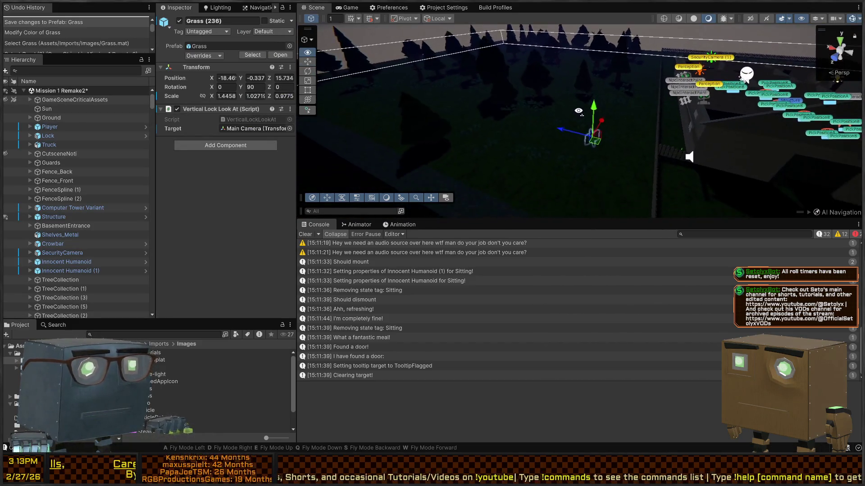
Enlarge the Scene view area and select the Sun light
mouse_move(575, 89)
mouse_down()
mouse_move(672, 66)
mouse_move(631, 72)
mouse_up()
drag(504, 218, 505, 296)
drag(576, 180, 577, 126)
click(573, 124)
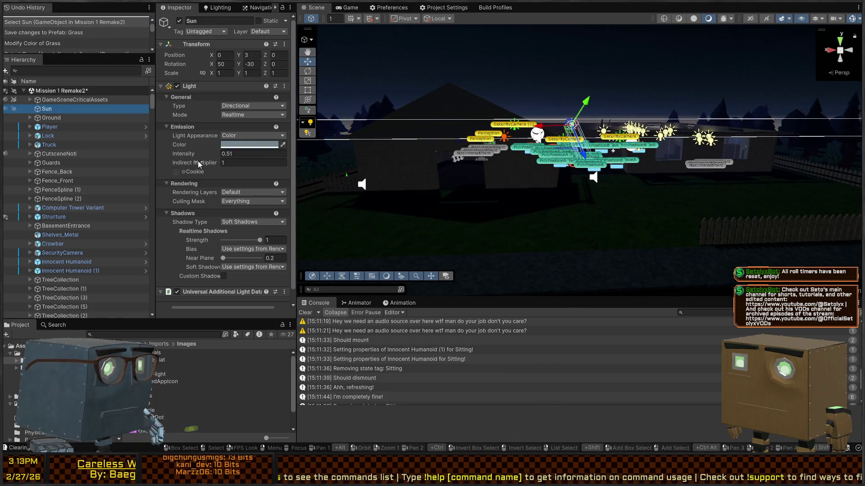
Adjust the Sun light's colour and intensity, settling on a dimmer 0.25 intensity
drag(202, 155, 208, 152)
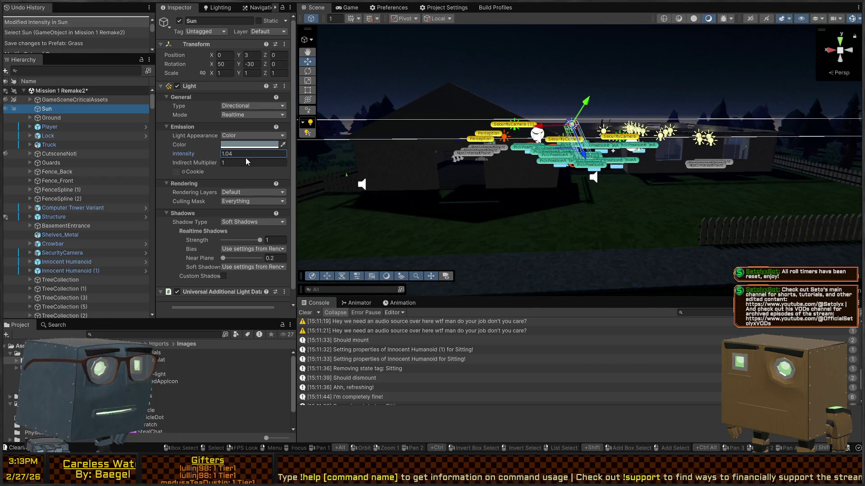
text(1)
key(Return)
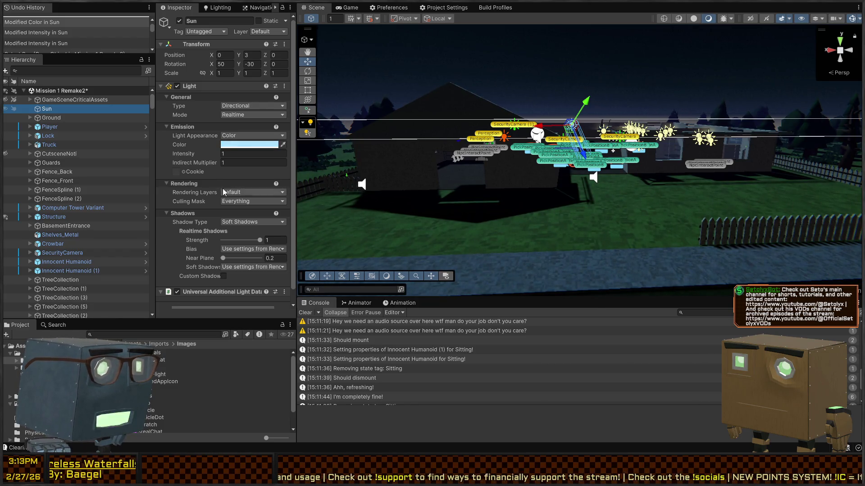
drag(212, 153, 198, 155)
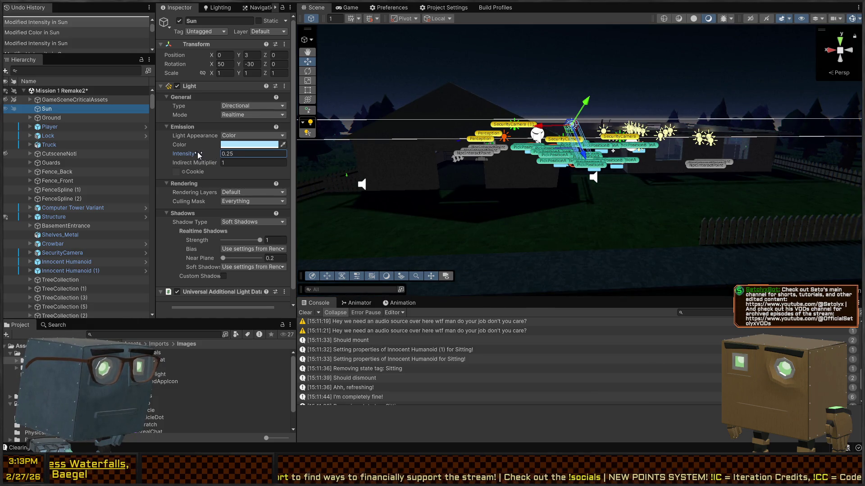
Look over the darkened yard, then enter Play mode with Ctrl+P
mouse_move(585, 180)
mouse_down()
mouse_move(544, 180)
mouse_move(751, 172)
mouse_move(521, 178)
mouse_up()
key(ctrl+p)
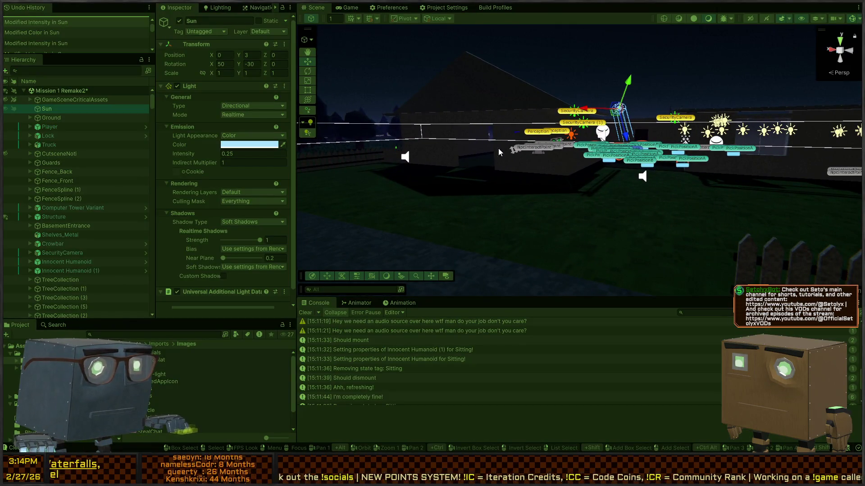
key(shift+space)
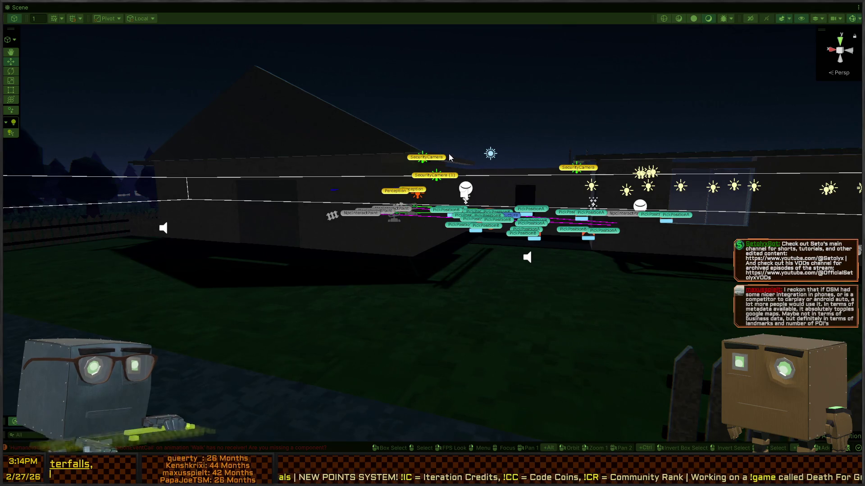
View the maximized Game view past the skipped cutscene, then return to the Scene view
key(shift+space)
click(351, 8)
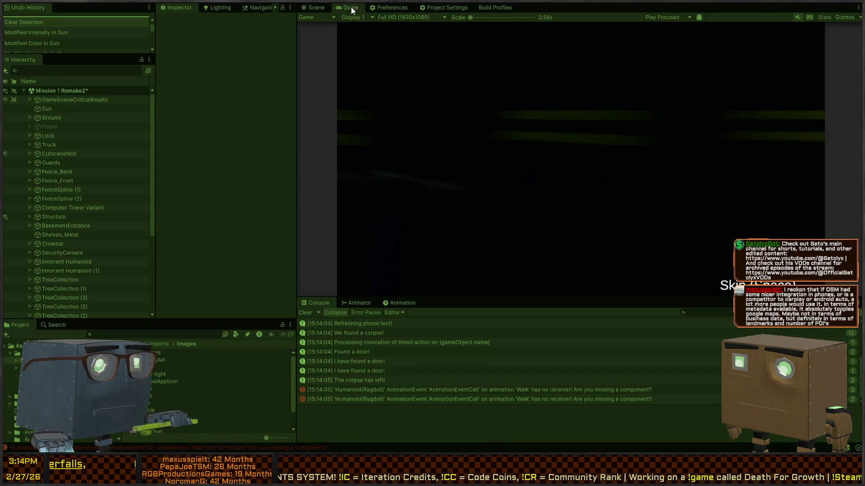
key(shift+space)
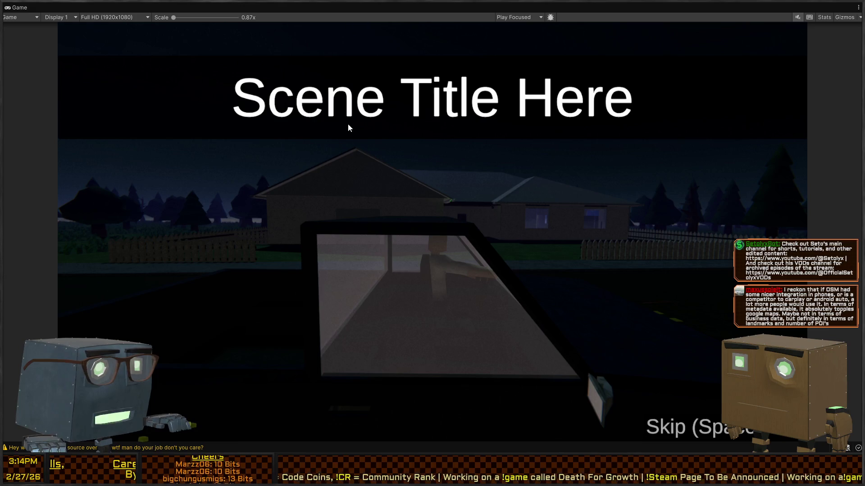
key(space)
key(shift+space)
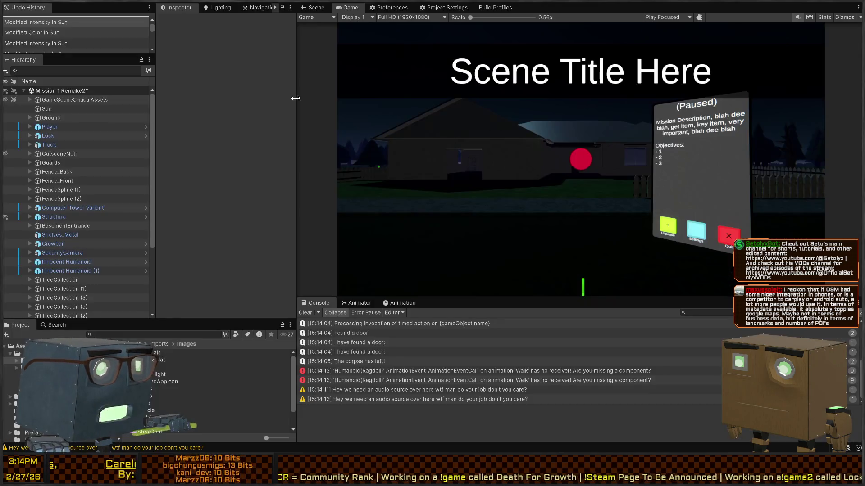
click(333, 7)
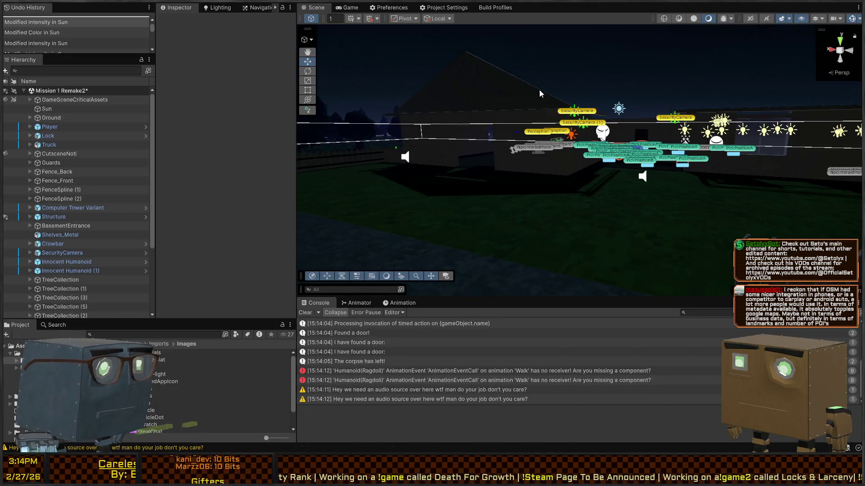
Look around the scene and glance at the Lighting and Navigation panels before returning to Inspector
right_click(424, 187)
drag(424, 188, 595, 226)
click(216, 7)
click(261, 7)
click(211, 9)
click(177, 8)
scroll(58, 180, down, 5)
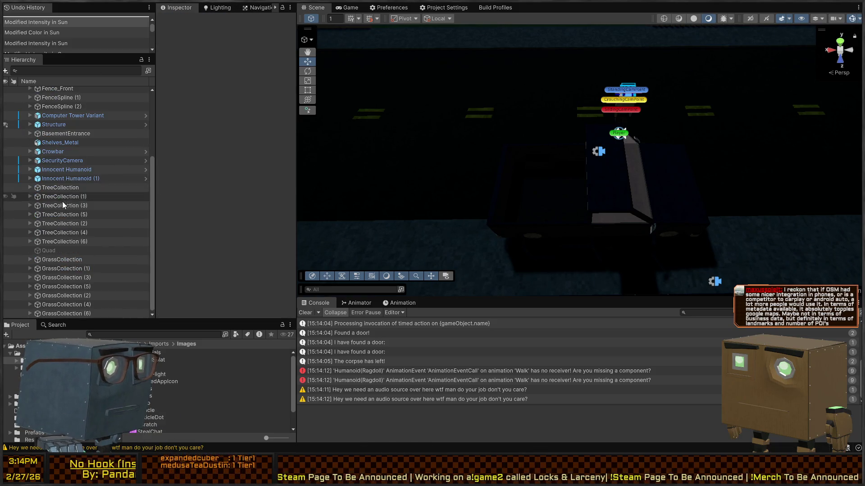
scroll(56, 212, up, 5)
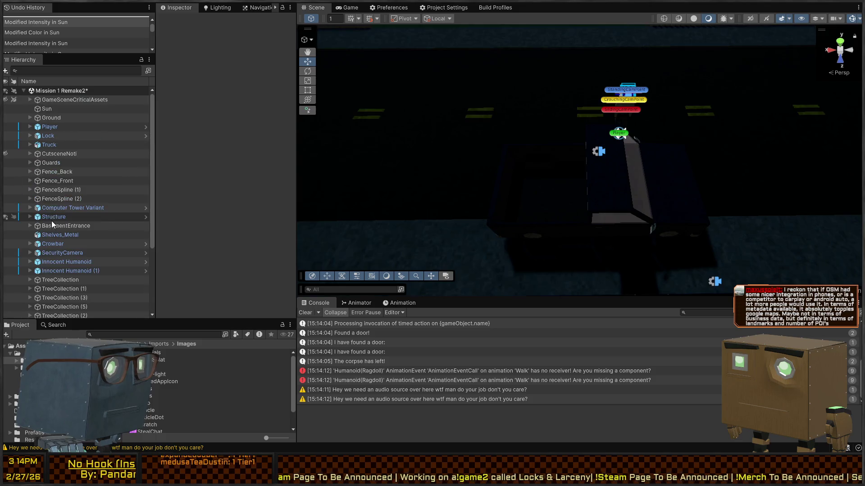
Select Global Volume and toggle its Volume component off and on, leaving it enabled
click(30, 99)
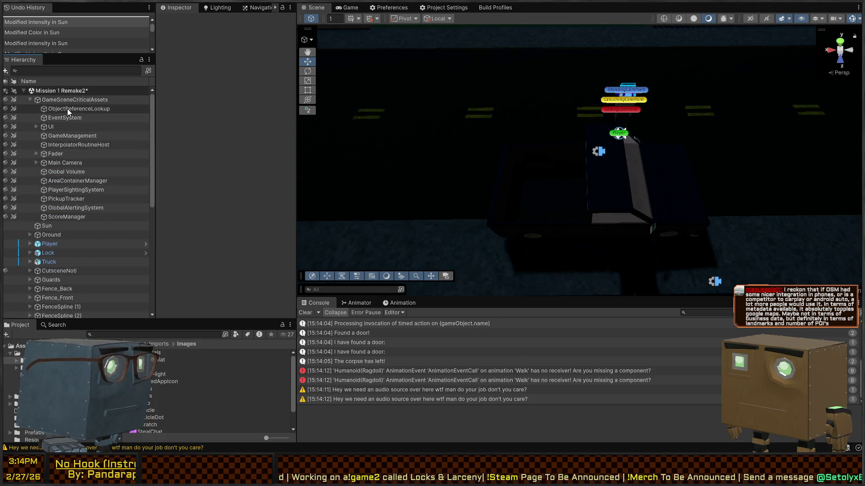
click(71, 171)
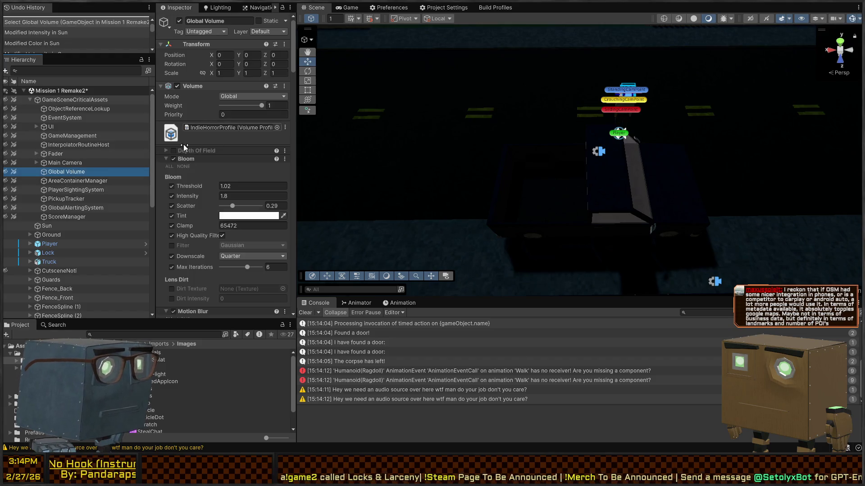
scroll(193, 68, down, 3)
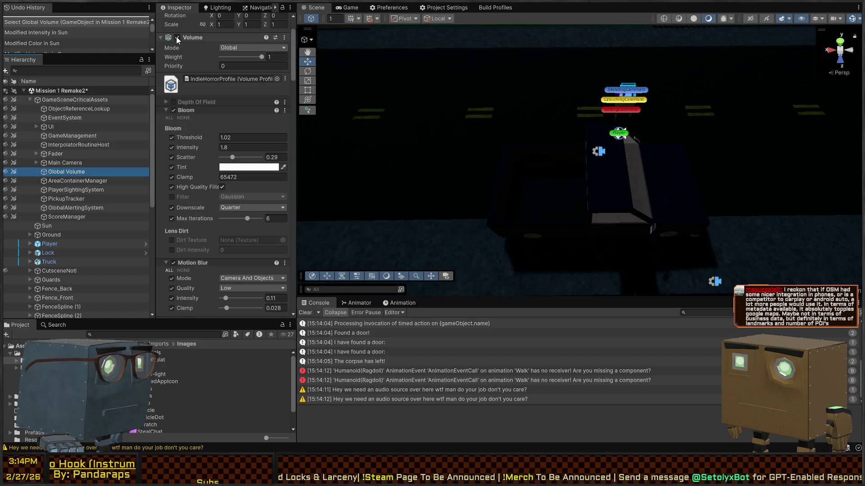
click(177, 38)
click(177, 39)
click(177, 39)
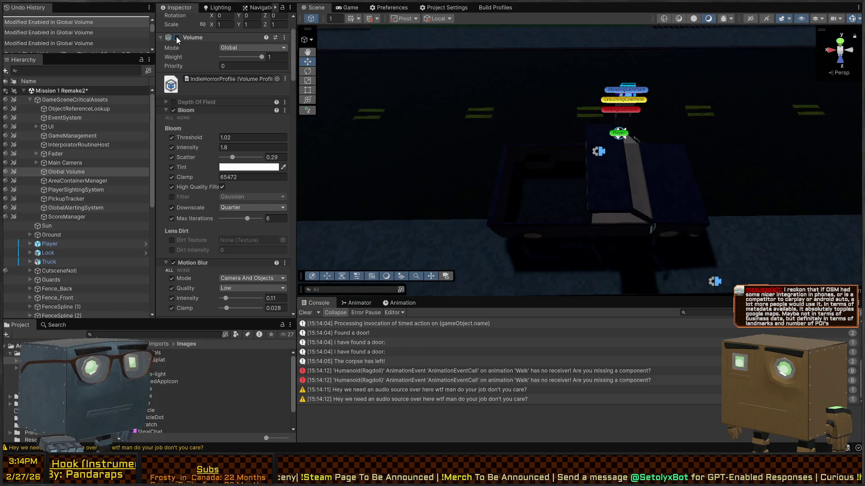
click(177, 38)
click(177, 38)
click(177, 38)
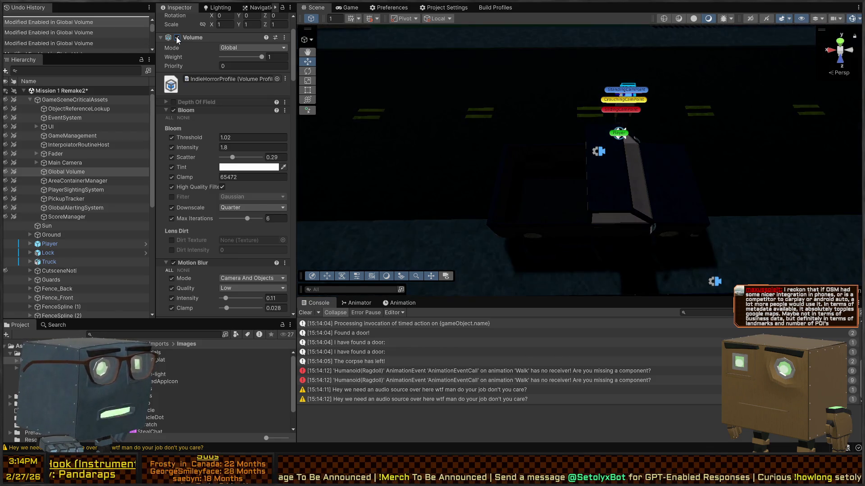
Uncheck the Split Toning override in IndieHorrorProfile
scroll(189, 130, down, 10)
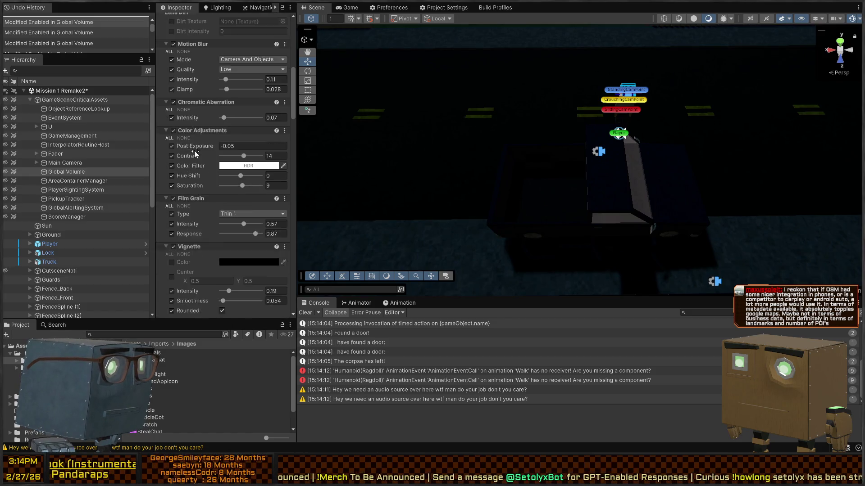
scroll(199, 190, down, 5)
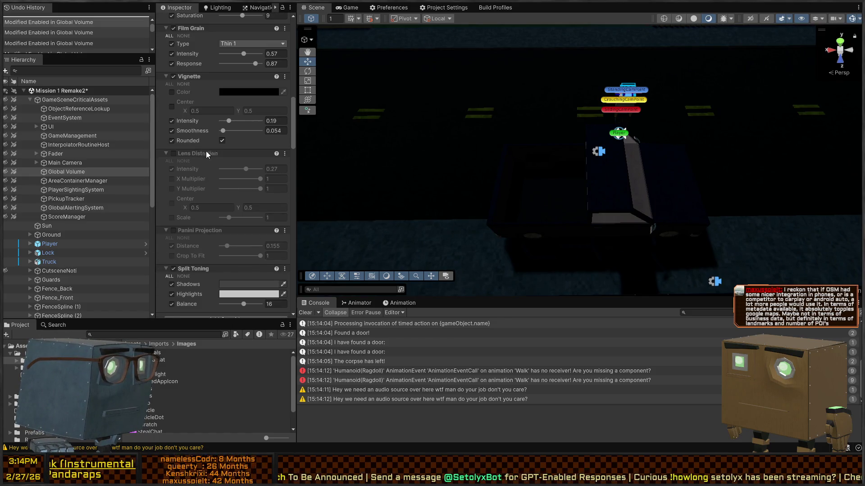
scroll(198, 166, down, 4)
scroll(203, 174, down, 2)
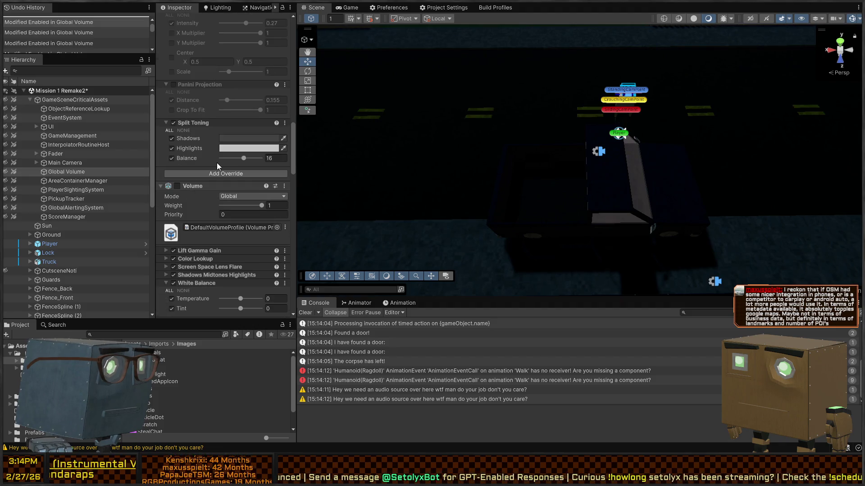
click(173, 122)
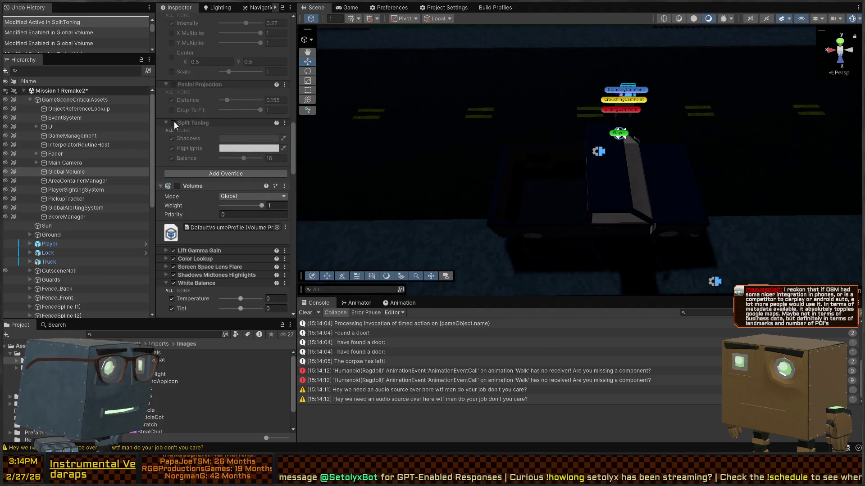
Toggle Split Toning off and on to compare, leaving it enabled
click(173, 122)
click(174, 122)
click(174, 122)
click(174, 122)
click(174, 122)
scroll(189, 216, down, 3)
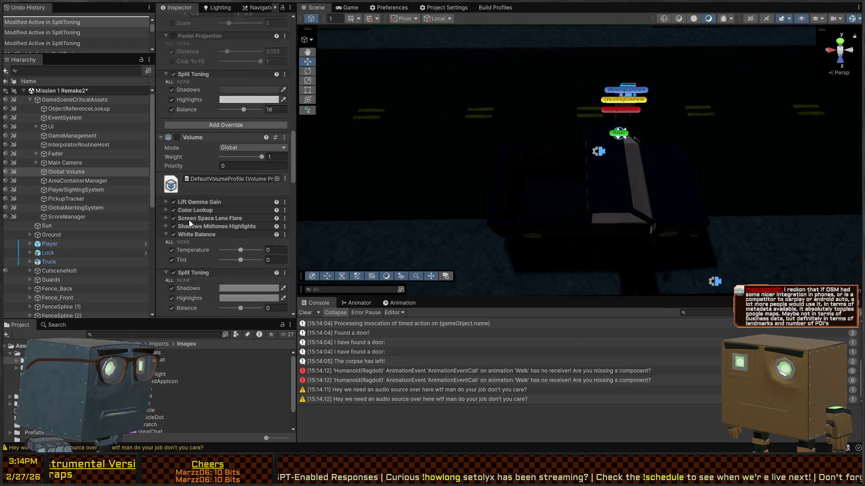
Switch off the White Balance and Shadows Midtones Highlights overrides after comparing
click(175, 210)
click(174, 210)
click(174, 209)
click(196, 201)
click(195, 202)
click(177, 201)
click(174, 201)
click(195, 201)
click(174, 201)
click(174, 202)
Compare Screen Space Lens Flare, then switch off Color Lookup and Lift Gamma Gain
click(175, 193)
click(175, 194)
click(175, 193)
click(173, 186)
click(173, 185)
click(173, 178)
click(174, 178)
click(173, 186)
click(173, 178)
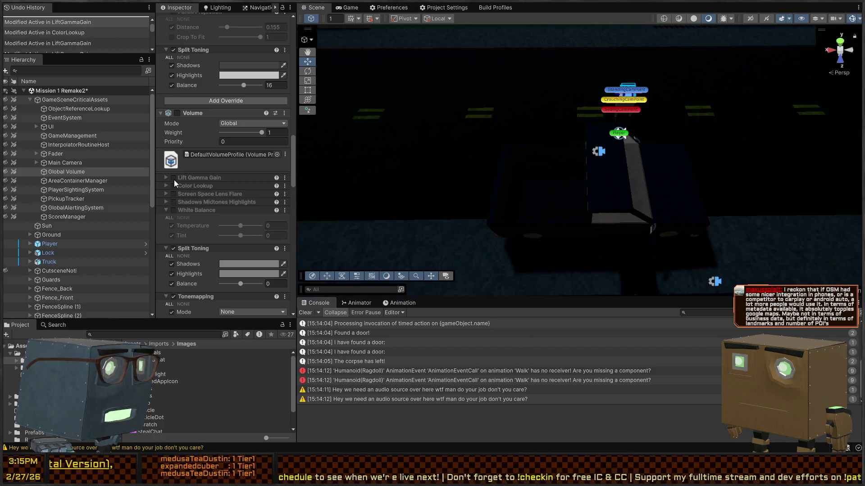
Toggle Split Toning to compare, then re-enable the White Balance override
scroll(189, 171, down, 3)
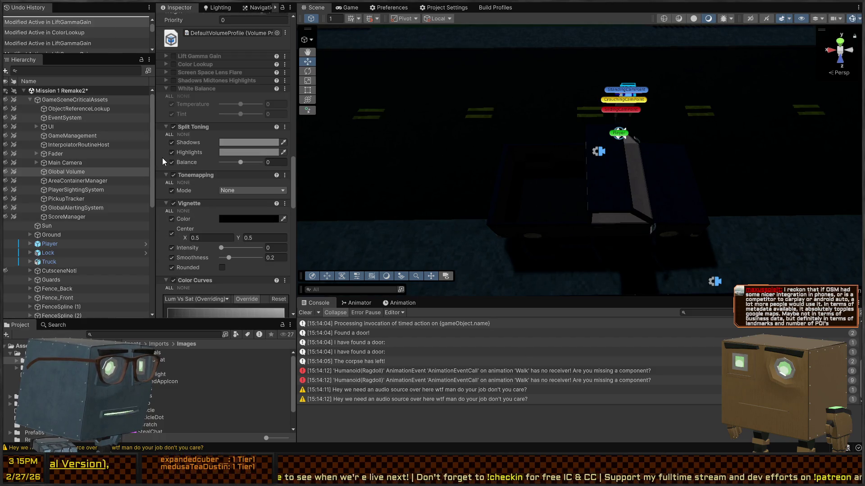
click(174, 127)
click(174, 127)
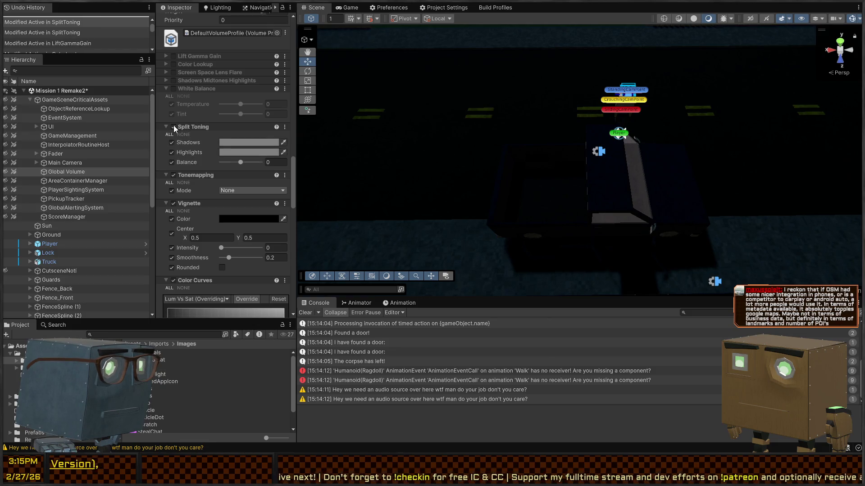
scroll(206, 144, up, 3)
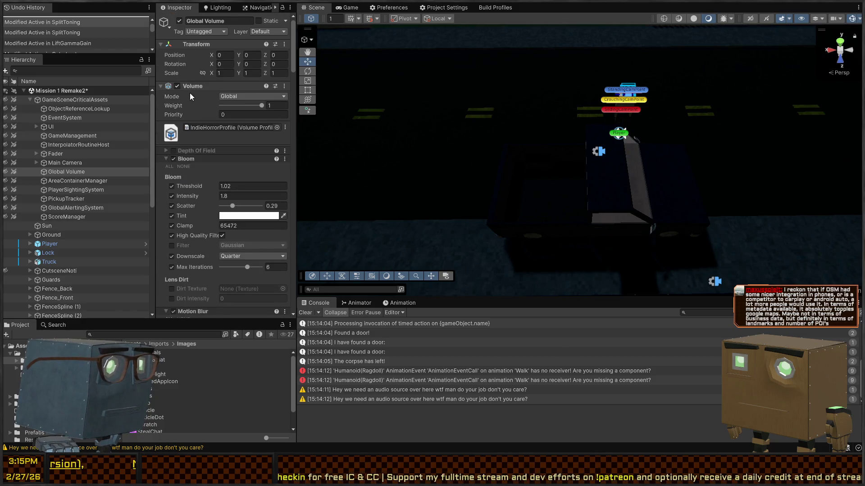
scroll(191, 100, down, 10)
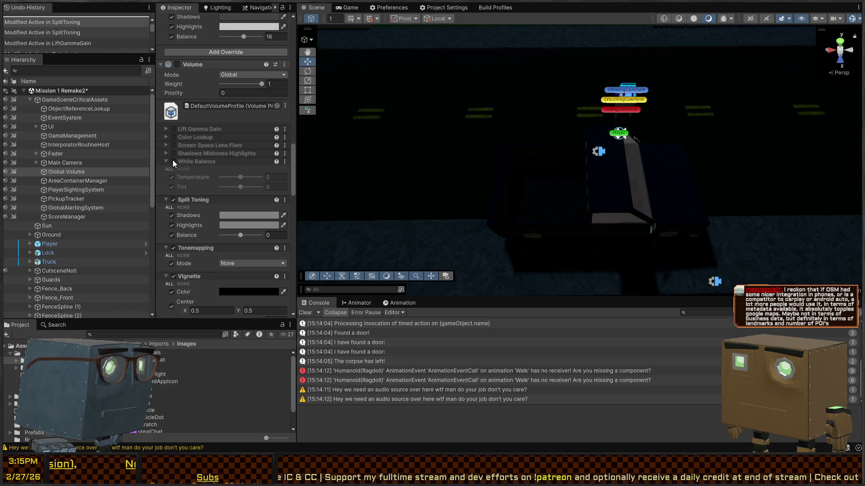
click(173, 161)
Re-enable Shadows Midtones Highlights, Screen Space Lens Flare, Color Lookup and Lift Gamma Gain overrides
click(173, 154)
click(174, 145)
click(174, 137)
click(173, 129)
scroll(174, 135, up, 3)
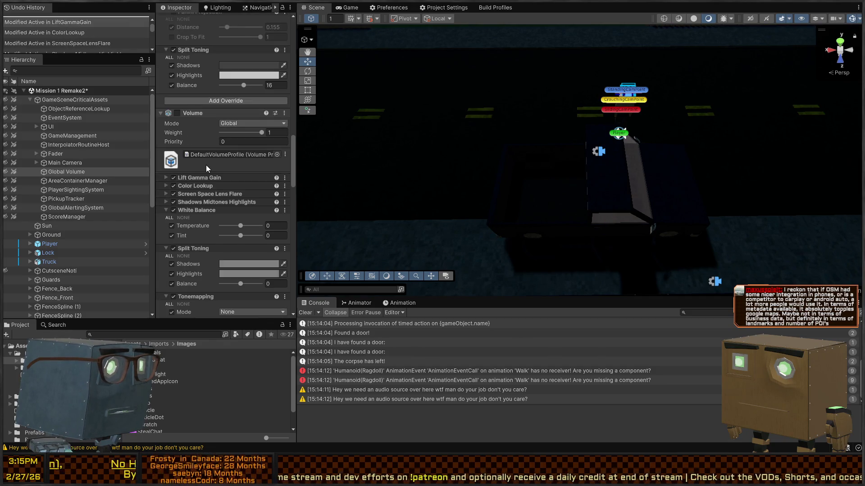
scroll(196, 118, up, 10)
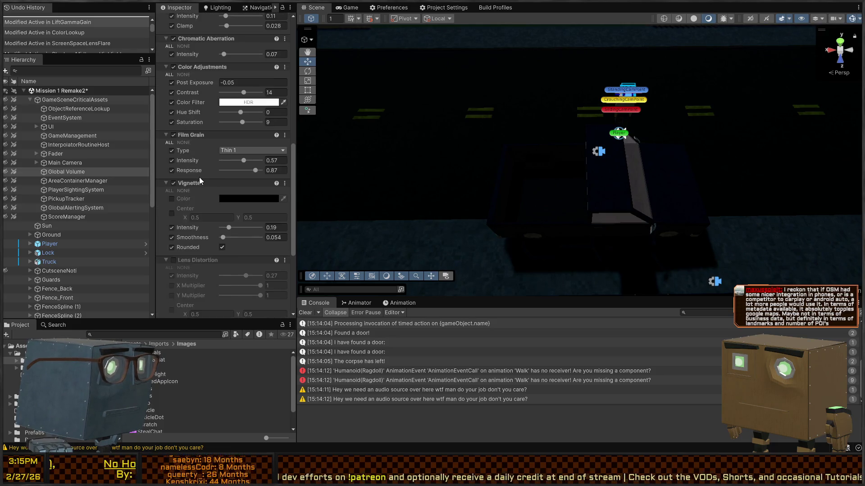
scroll(203, 179, up, 18)
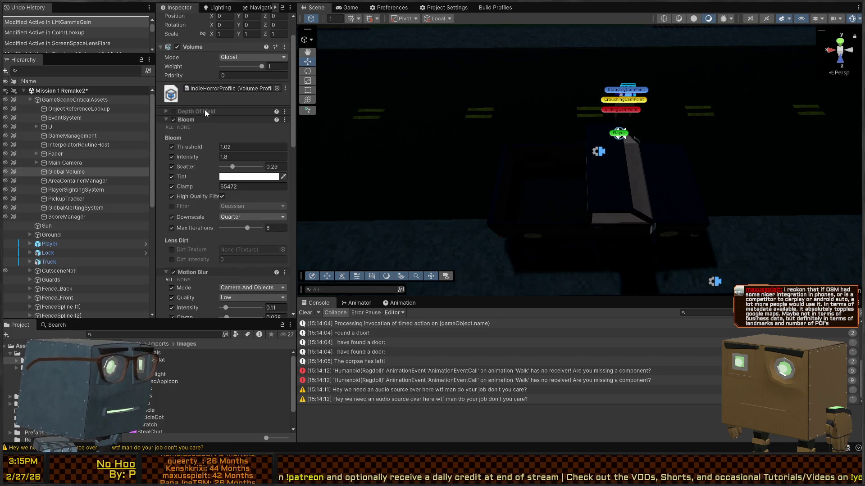
Compare Color Adjustments on and off, then leave it active with Contrast 23
scroll(206, 125, down, 12)
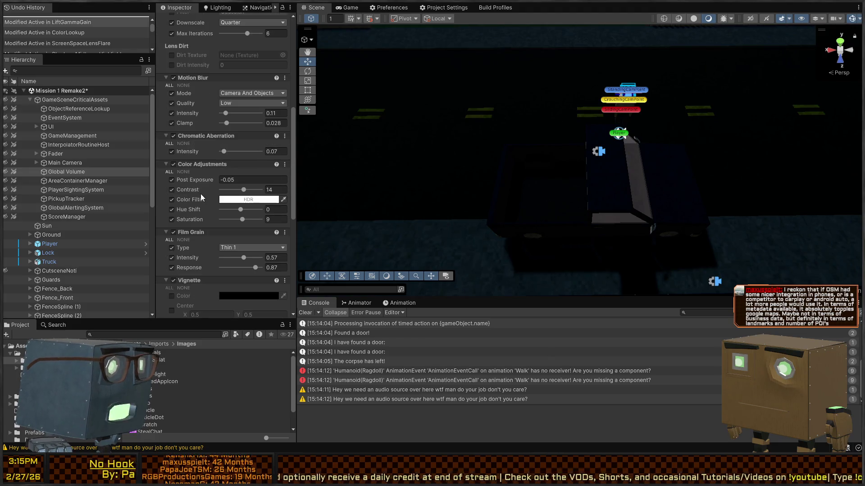
scroll(196, 171, down, 3)
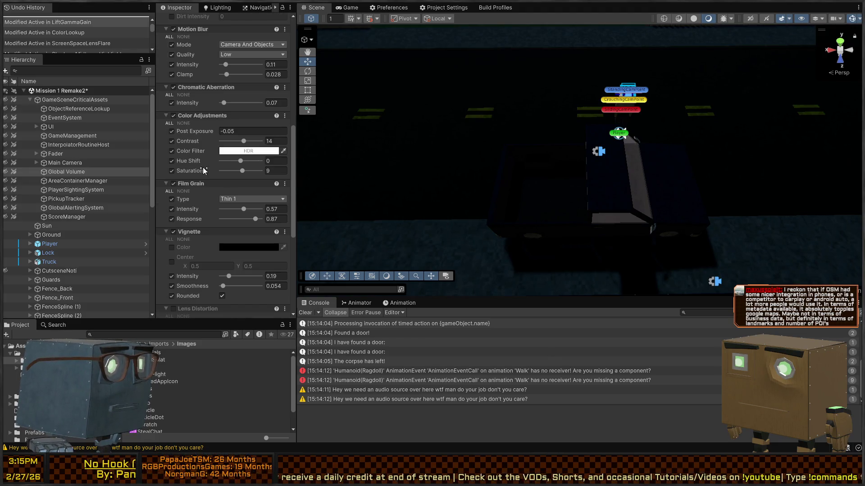
click(172, 115)
click(173, 116)
click(173, 116)
click(172, 115)
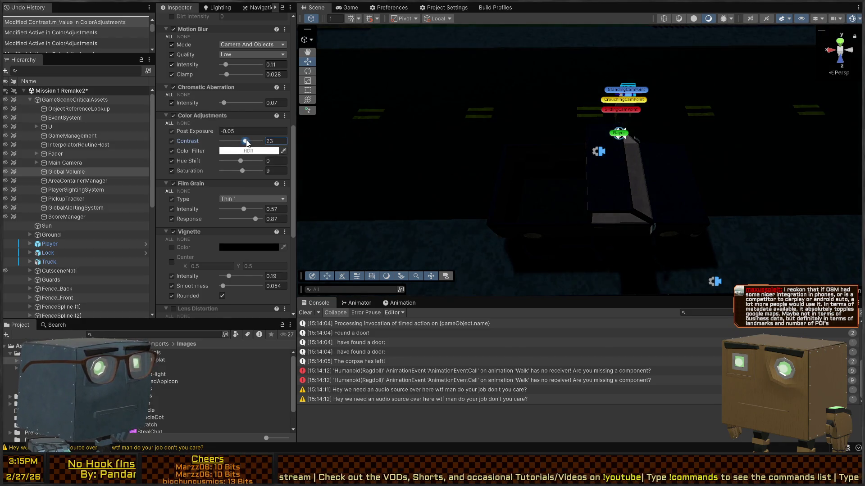